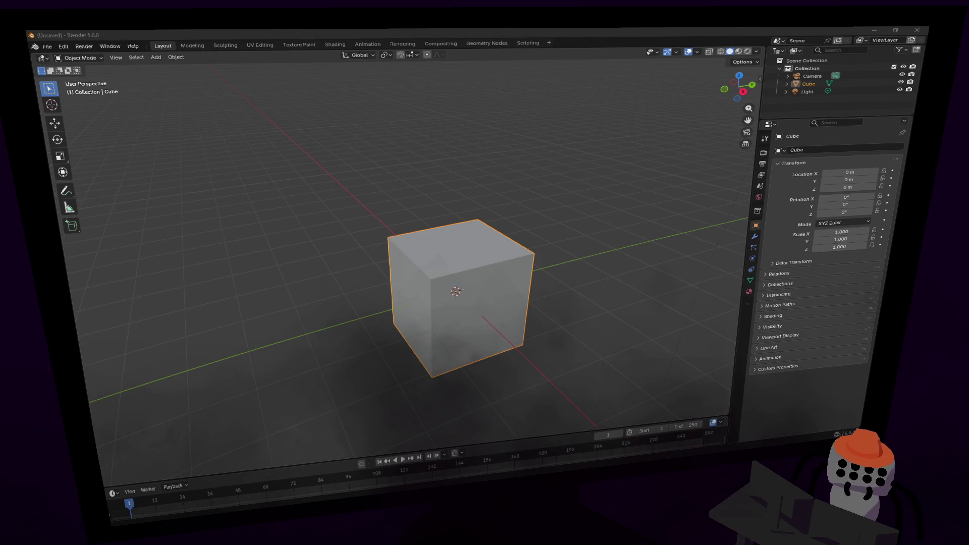
Add a loop cut near the cube's top in Edit Mode and scale the top face smaller.
click(571, 120)
key(shift+grave)
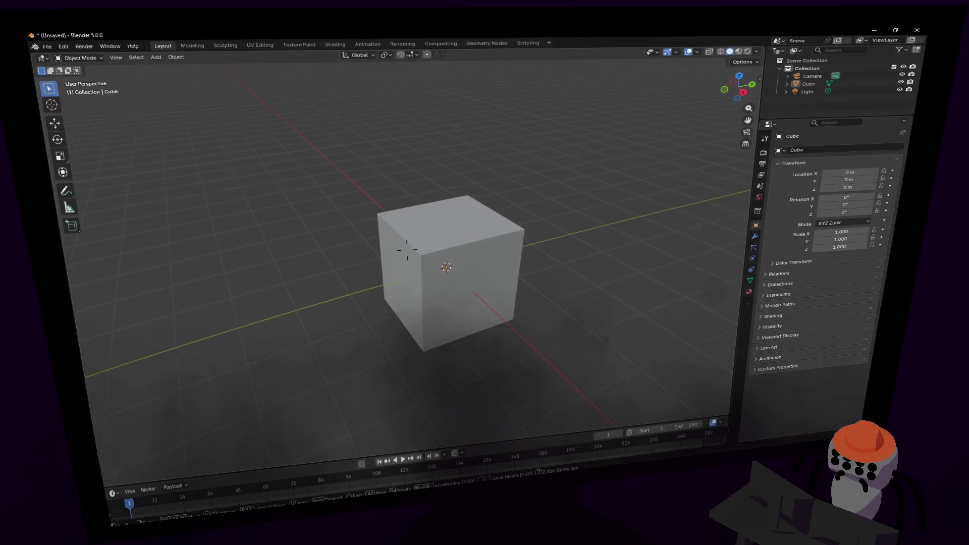
key(Return)
key(Tab)
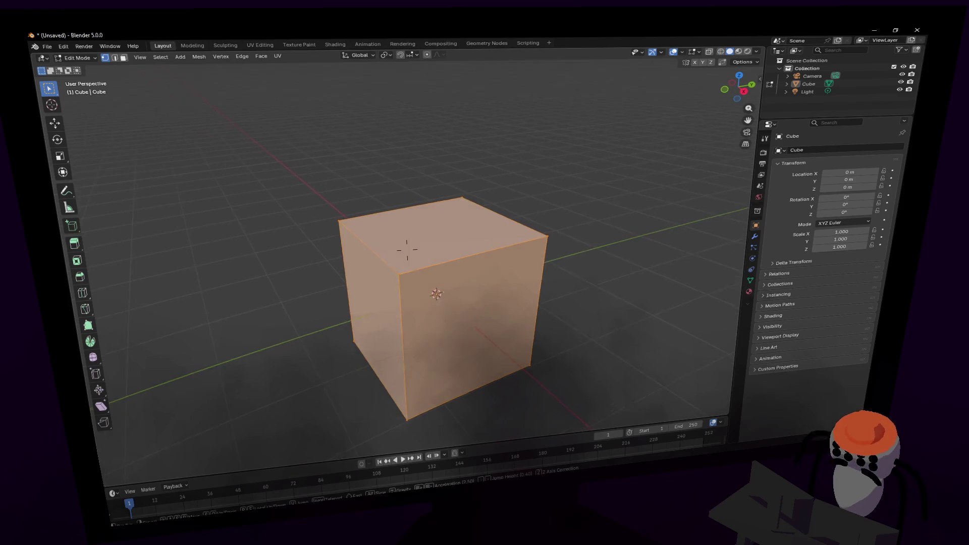
key(shift+grave)
key(w)
key(Return)
key(ctrl+r)
click(409, 221)
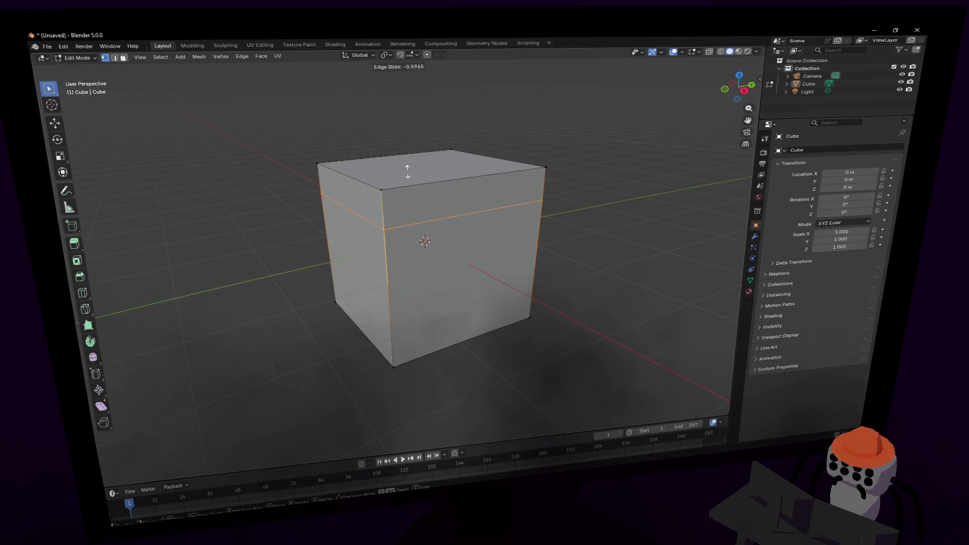
click(413, 170)
key(s)
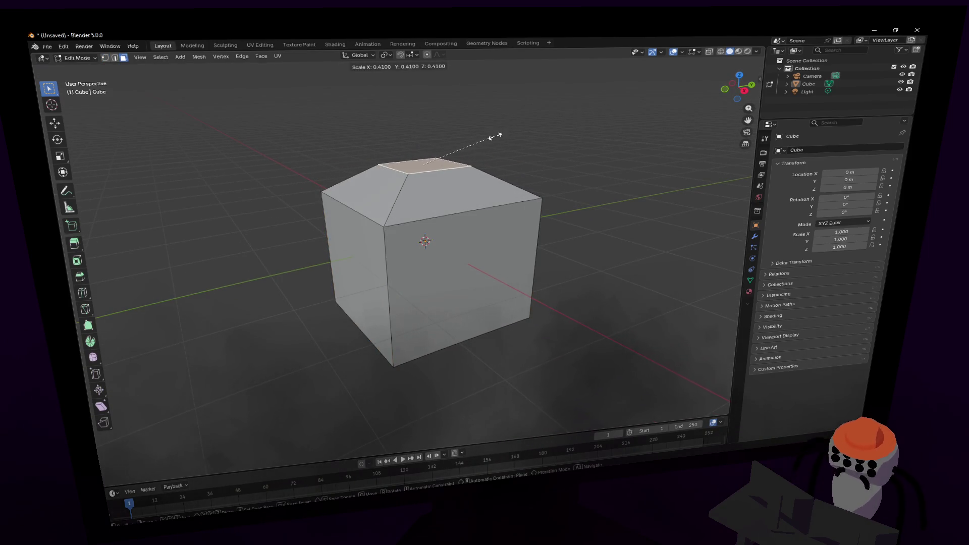
click(497, 134)
Select the bottom face in X-ray and scale it down to taper the cube.
key(shift+grave)
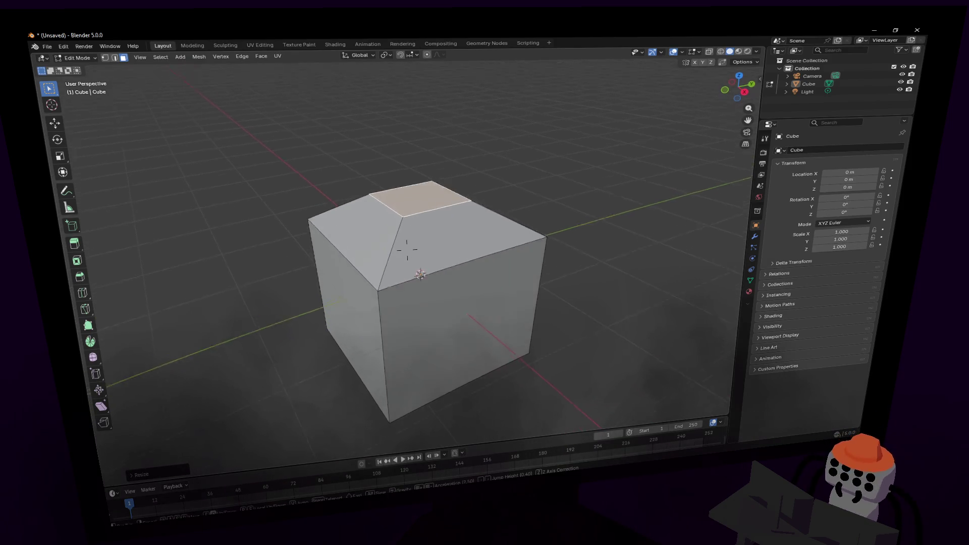
key(Return)
key(alt+z)
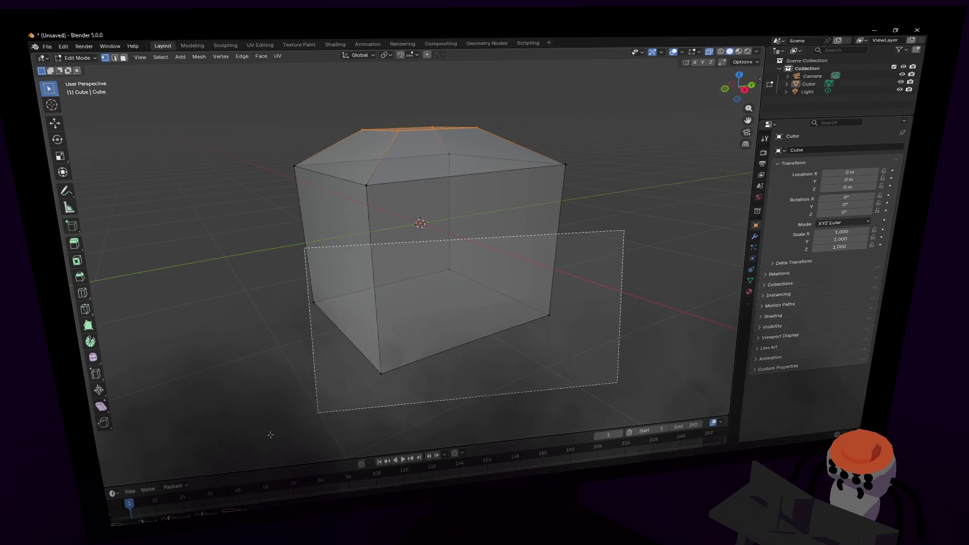
drag(621, 233, 191, 443)
key(s)
click(559, 202)
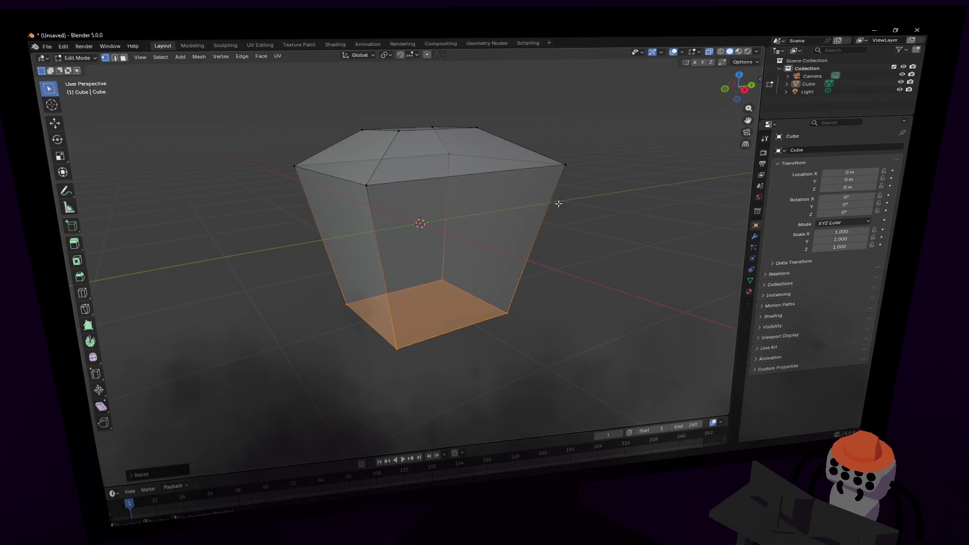
middle_drag(558, 201, 521, 199)
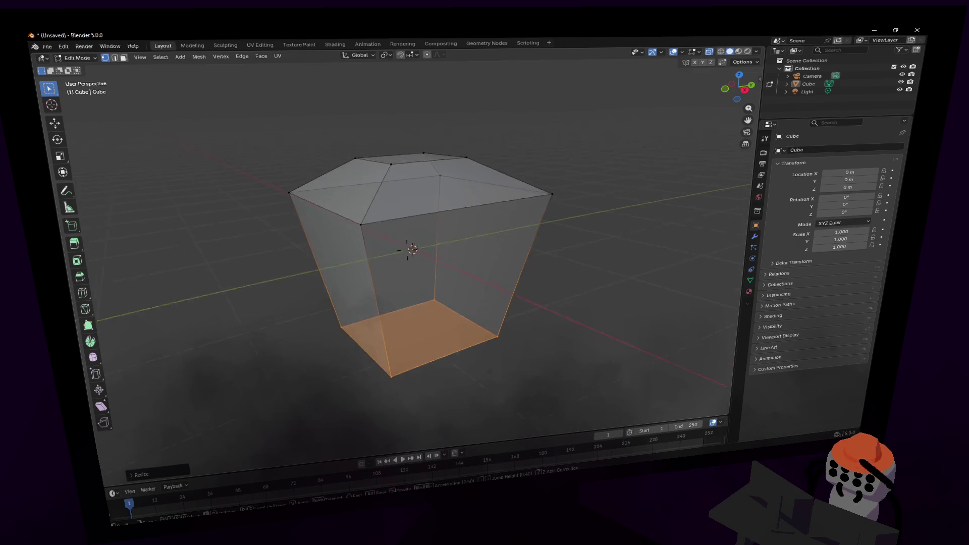
Add a Subdivision Surface modifier and raise the bottom face along Z.
click(755, 240)
click(827, 151)
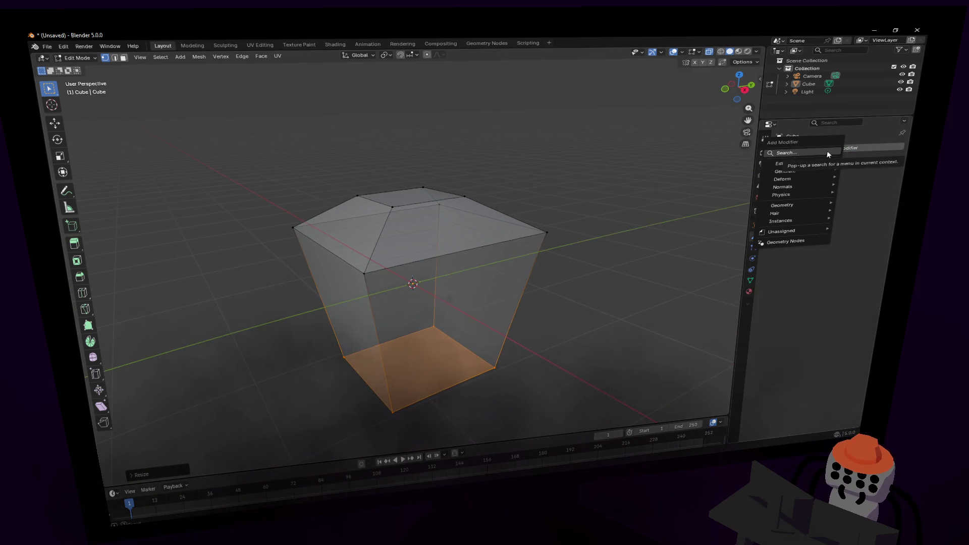
text(sub)
key(Return)
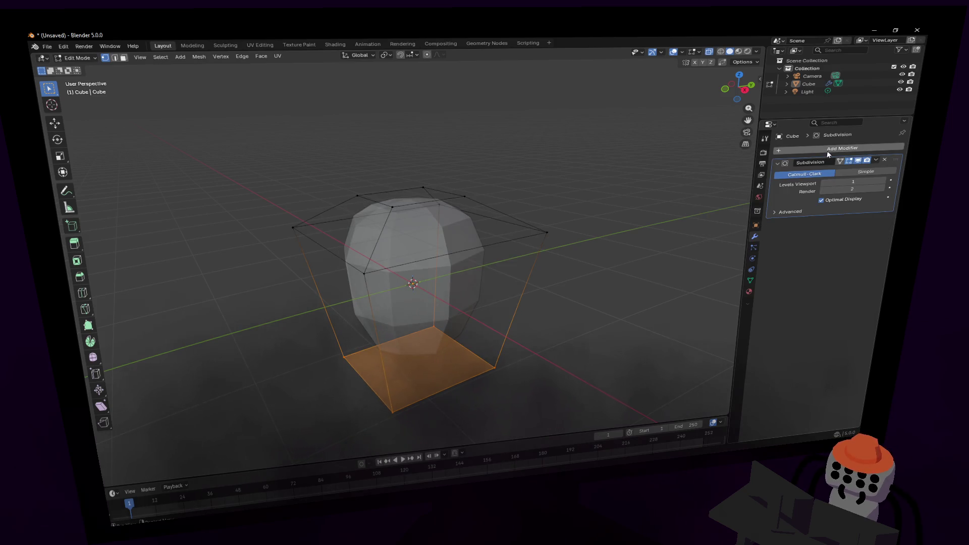
key(g)
key(z)
click(485, 278)
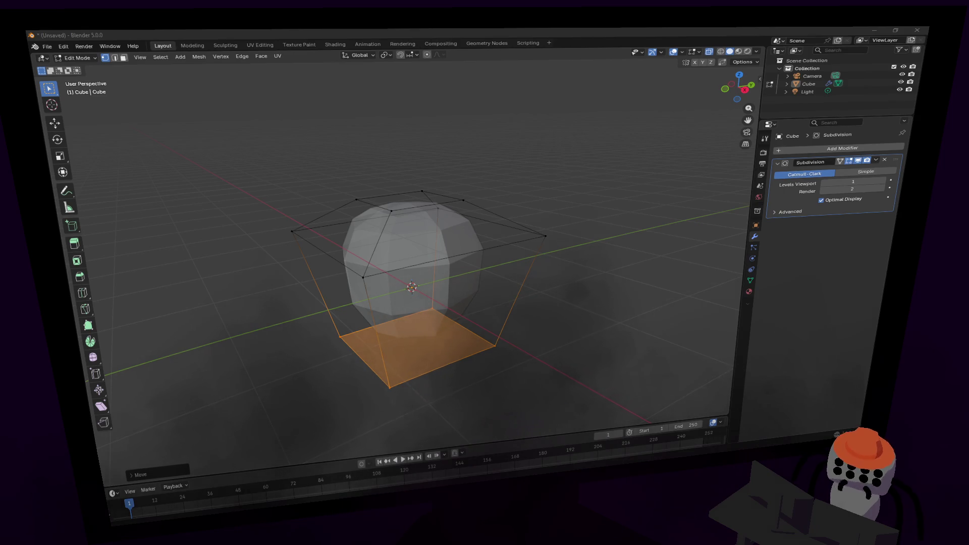
Extrude and shrink the apple's top face into a small indent, undoing a stray spike.
key(shift+grave)
key(q)
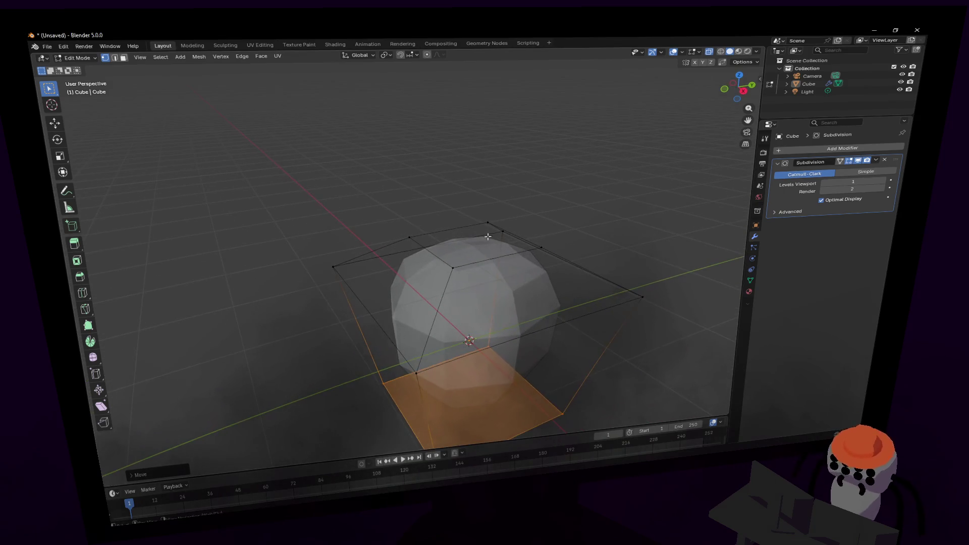
key(Return)
key(e)
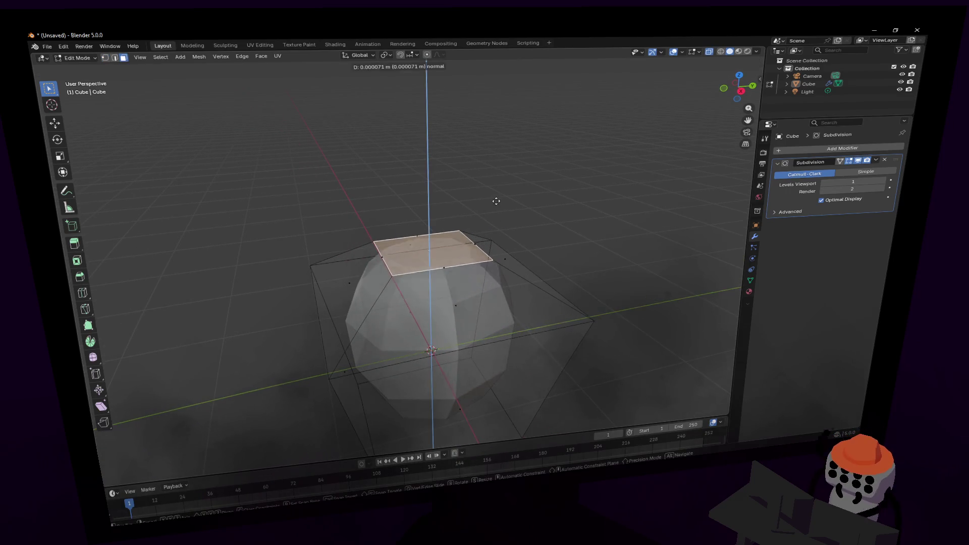
click(515, 224)
key(s)
click(509, 222)
key(e)
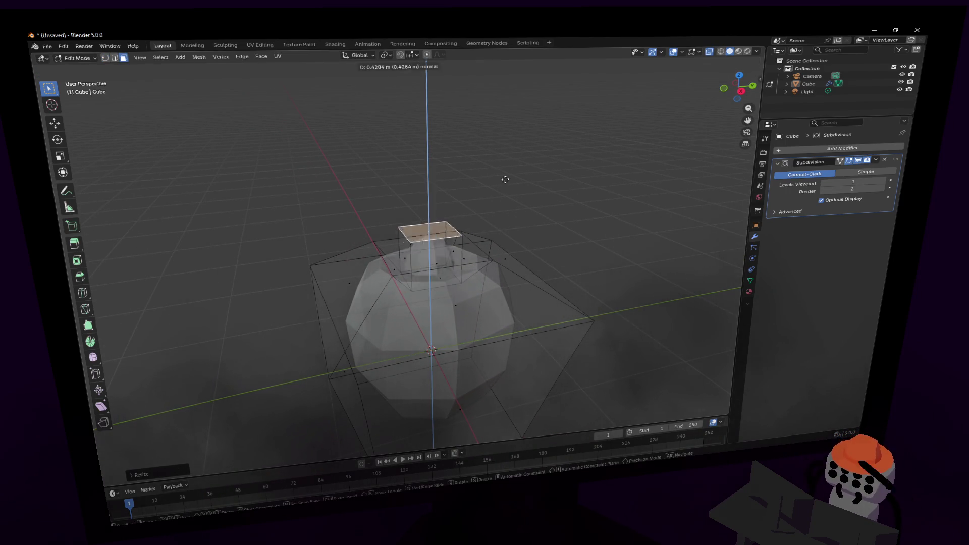
click(513, 152)
key(ctrl+z)
key(shift+d)
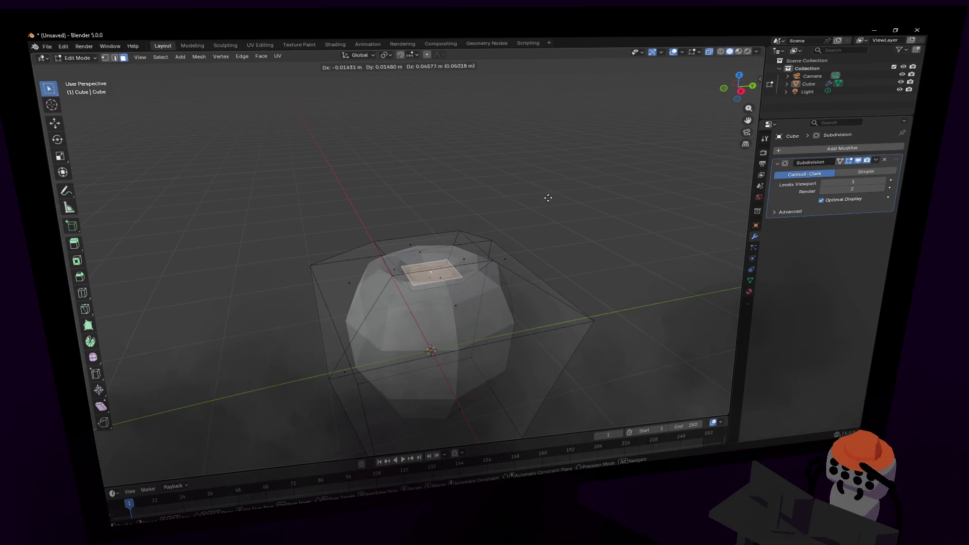
key(z)
key(Escape)
Shrink the top face, extrude it upward into a thin stem and add an edge loop around it.
middle_drag(549, 192, 546, 200)
key(s)
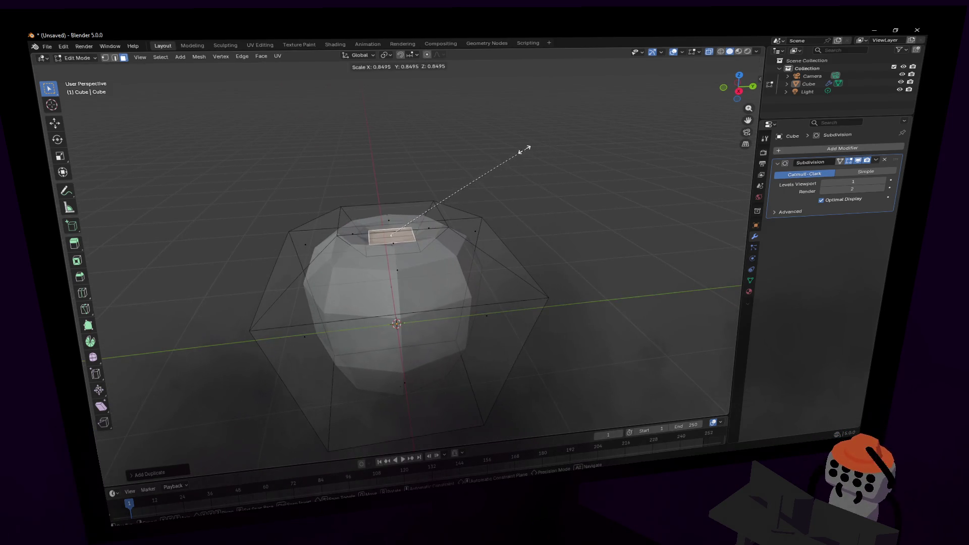
click(476, 182)
key(e)
click(502, 89)
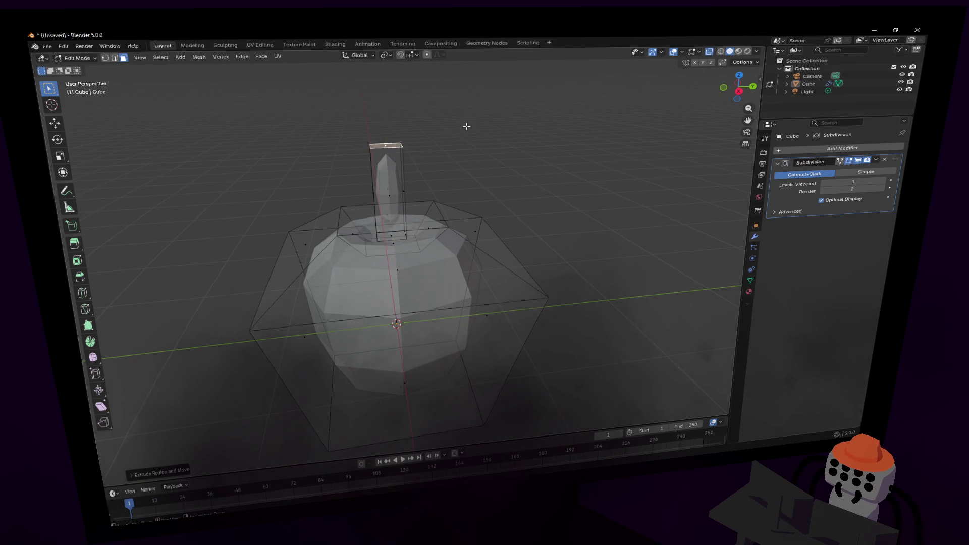
right_click(404, 152)
key(ctrl+r)
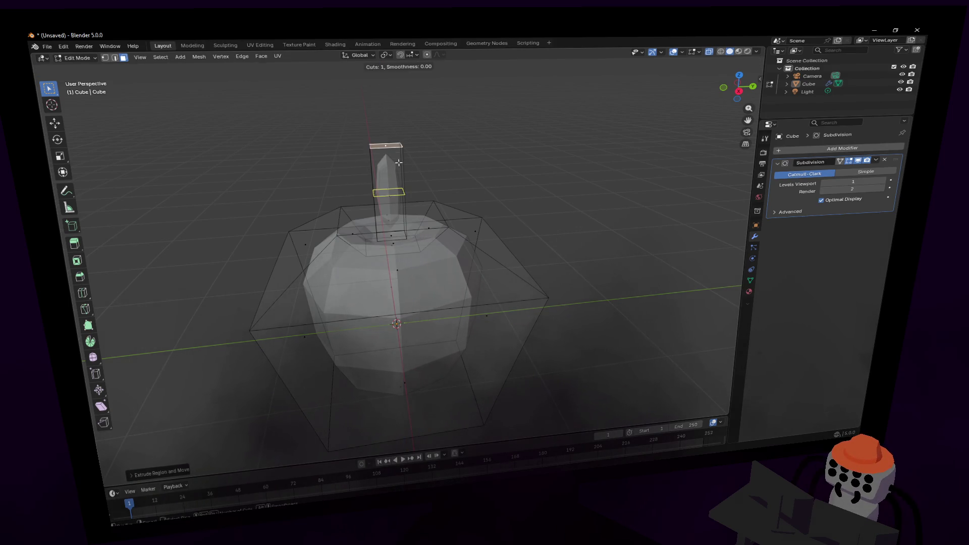
click(436, 159)
Tilt the stem's tip sideways by rotating its top face around X.
middle_drag(429, 152, 426, 149)
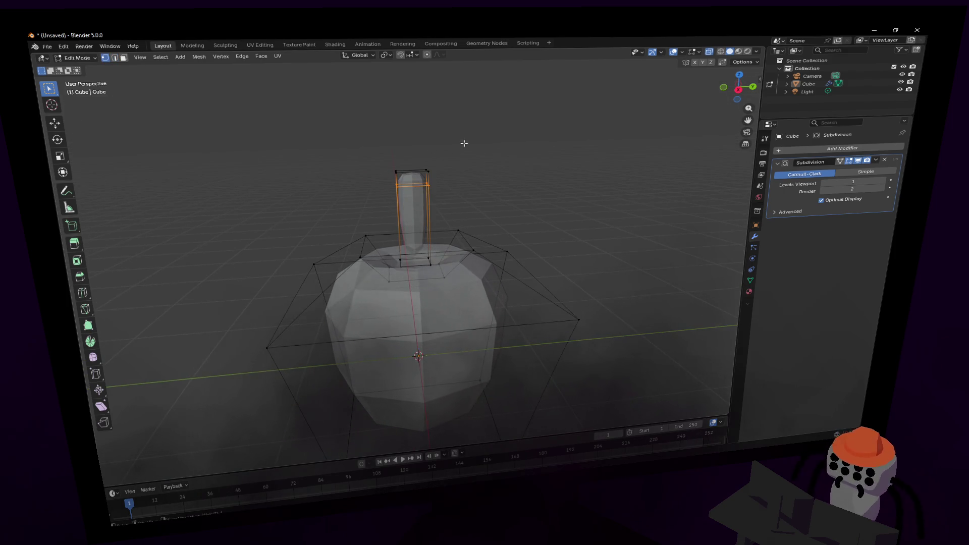
drag(471, 136, 381, 198)
key(r)
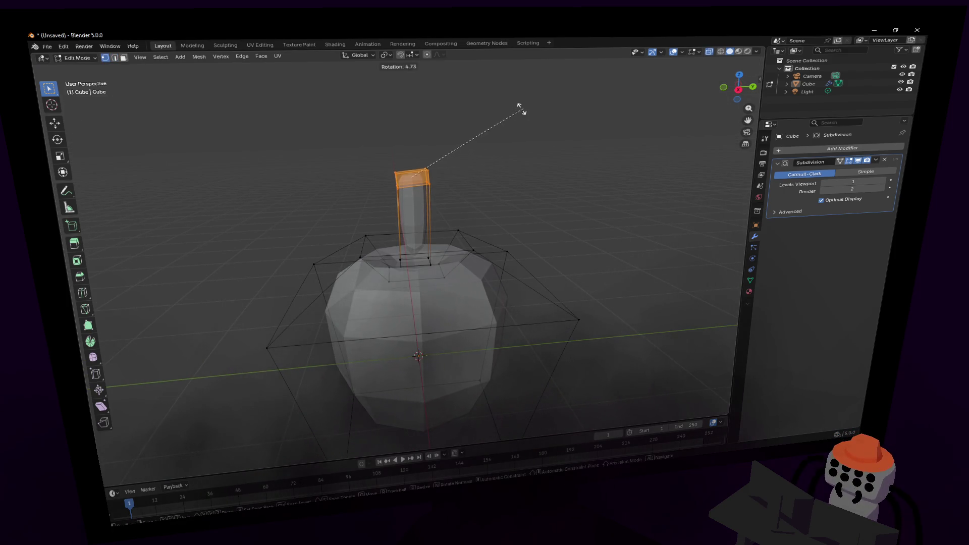
key(x)
click(466, 116)
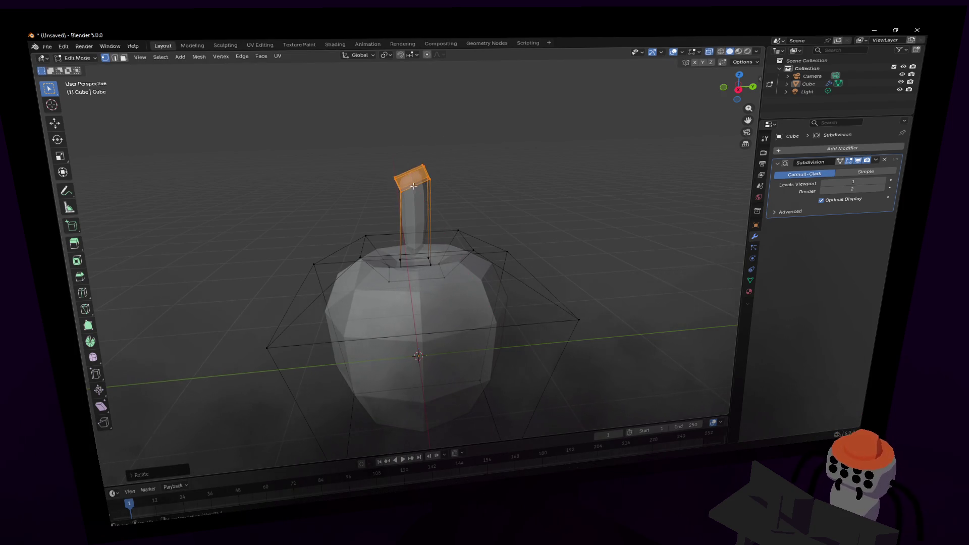
alt+click(391, 208)
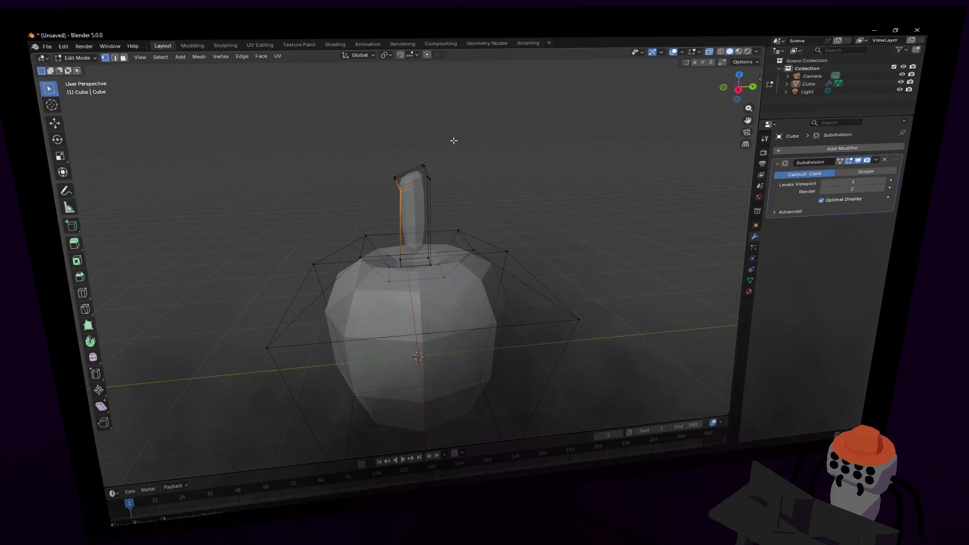
click(739, 90)
scroll(480, 280, up, 2)
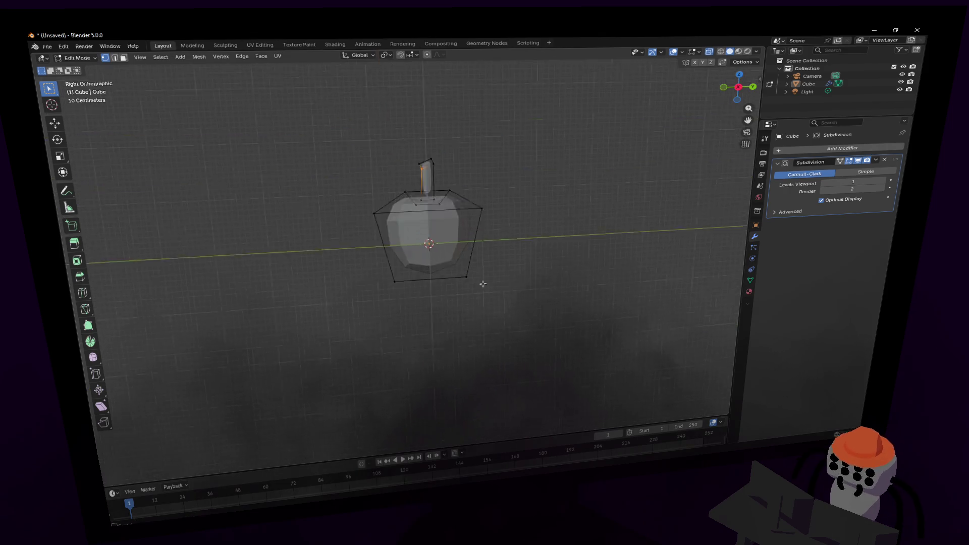
scroll(481, 289, up, 3)
scroll(517, 218, up, 2)
scroll(449, 218, up, 3)
Narrow the stem's base loop and slide it down along the stem in Right Ortho view.
key(g)
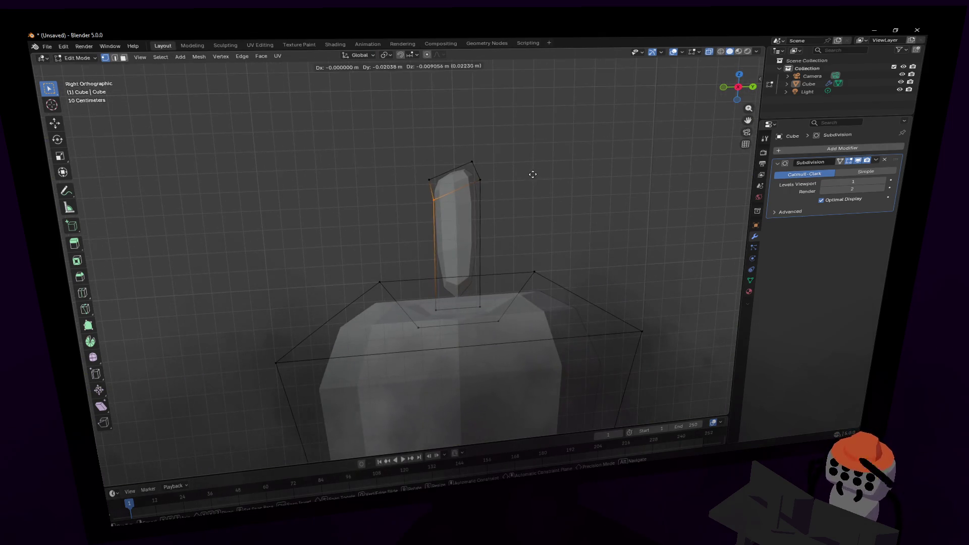
click(530, 176)
shift+middle_drag(531, 178, 452, 190)
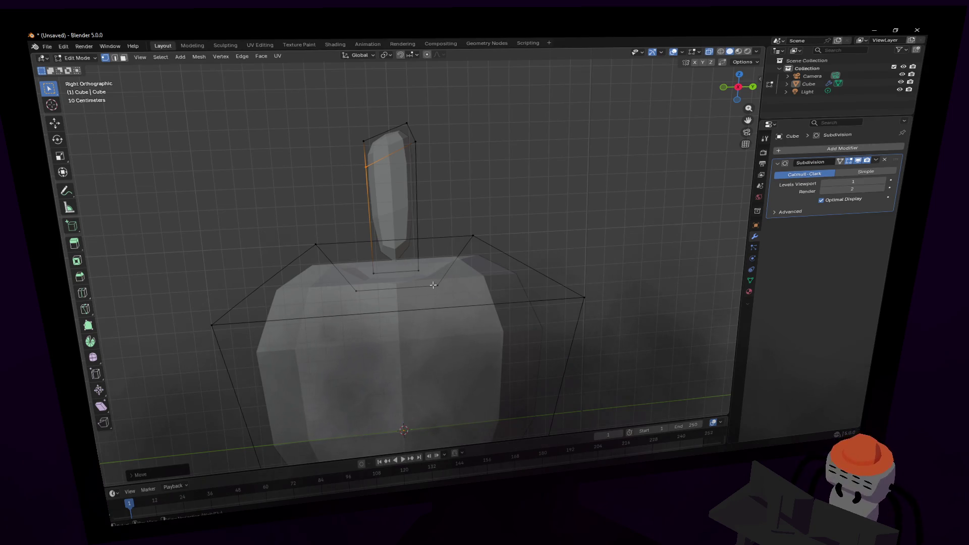
alt+click(405, 271)
key(s)
click(441, 238)
key(g)
key(z)
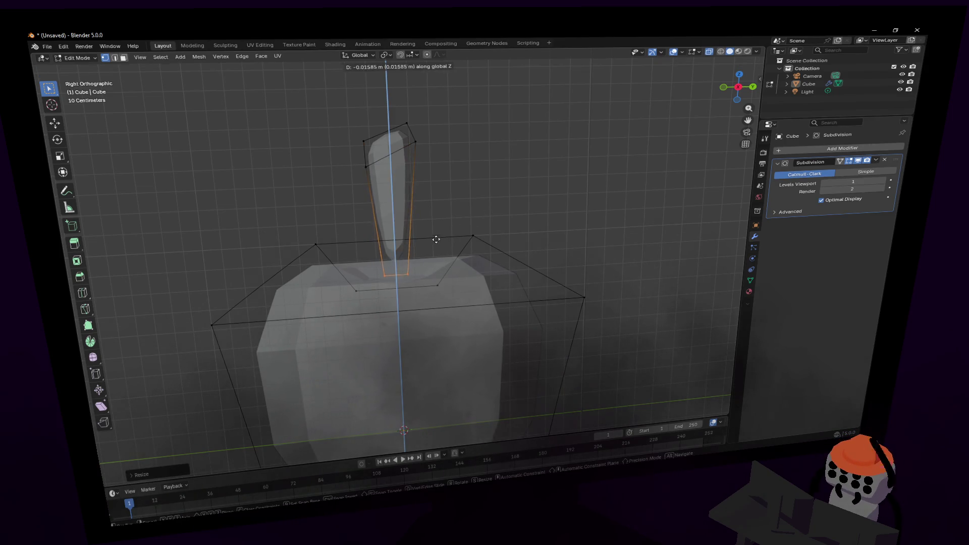
click(425, 318)
key(g)
key(g)
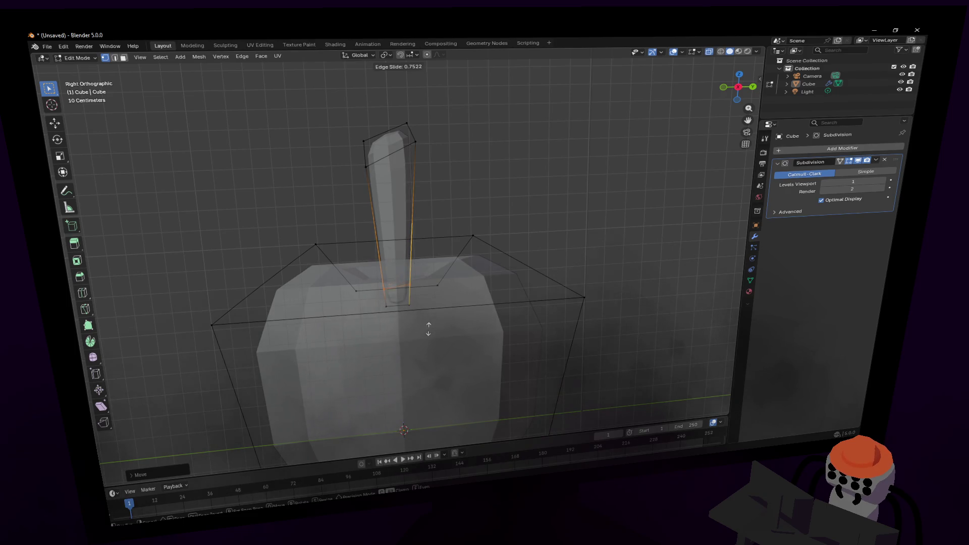
click(425, 318)
key(KP_5)
scroll(406, 250, down, 3)
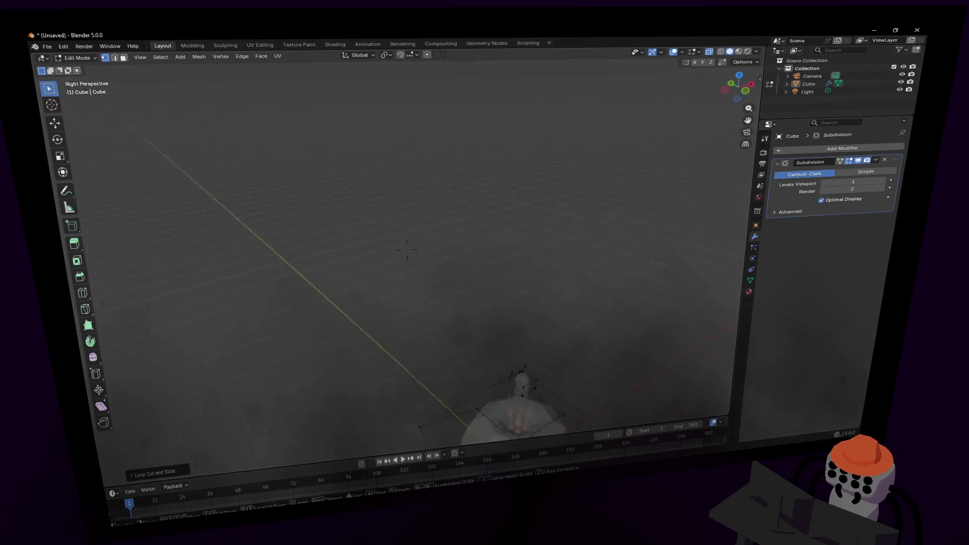
scroll(407, 250, down, 3)
scroll(406, 250, down, 3)
scroll(406, 250, down, 2)
Raise the stem's top vertices along Z and return to Object Mode.
middle_drag(407, 250, 455, 188)
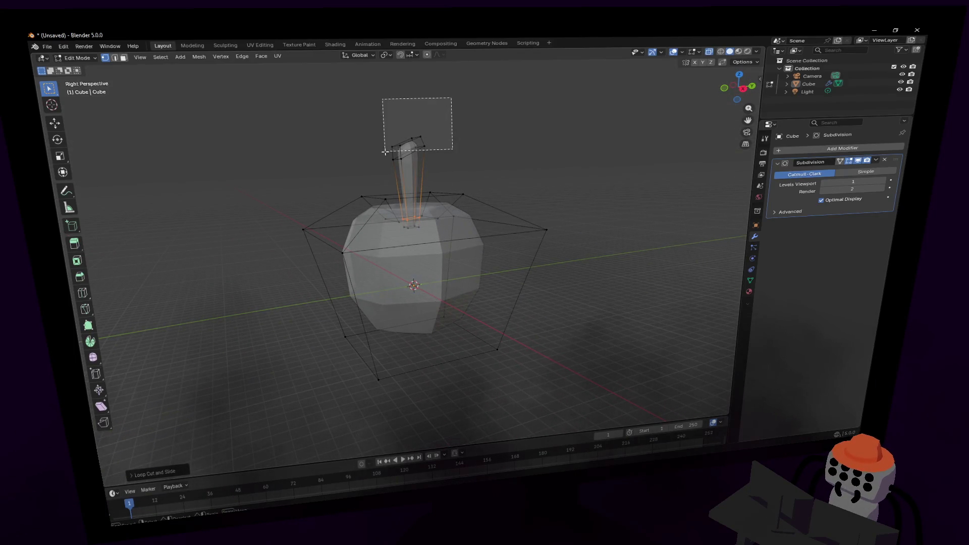
drag(455, 97, 379, 167)
key(g)
key(z)
click(456, 117)
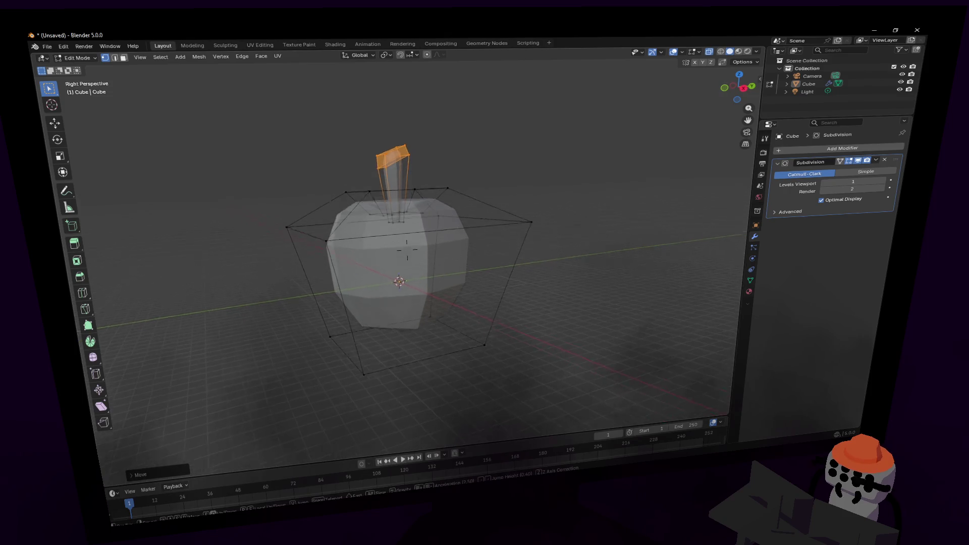
middle_drag(455, 118, 475, 163)
key(Tab)
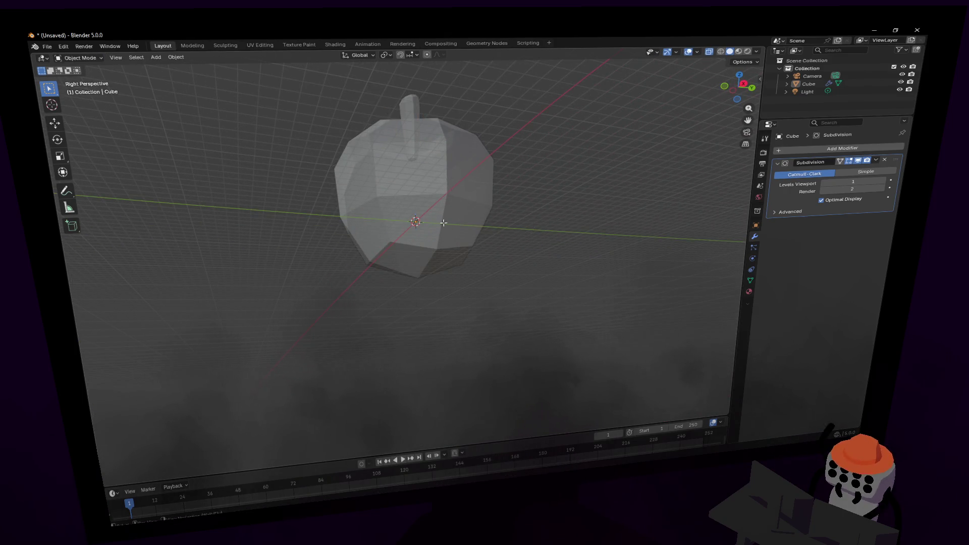
Inset the apple's bottom face and push it up along Z into a dimple.
key(Tab)
key(3)
click(434, 284)
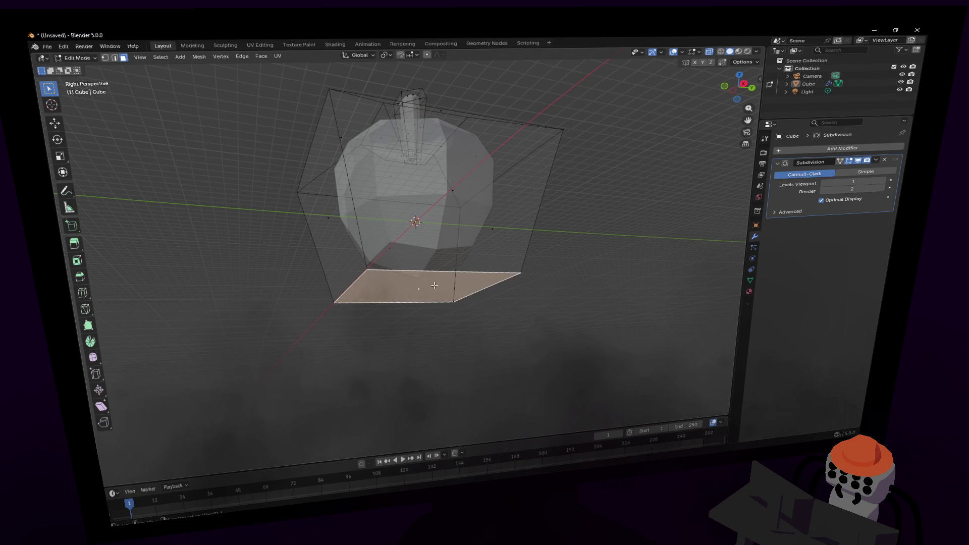
key(i)
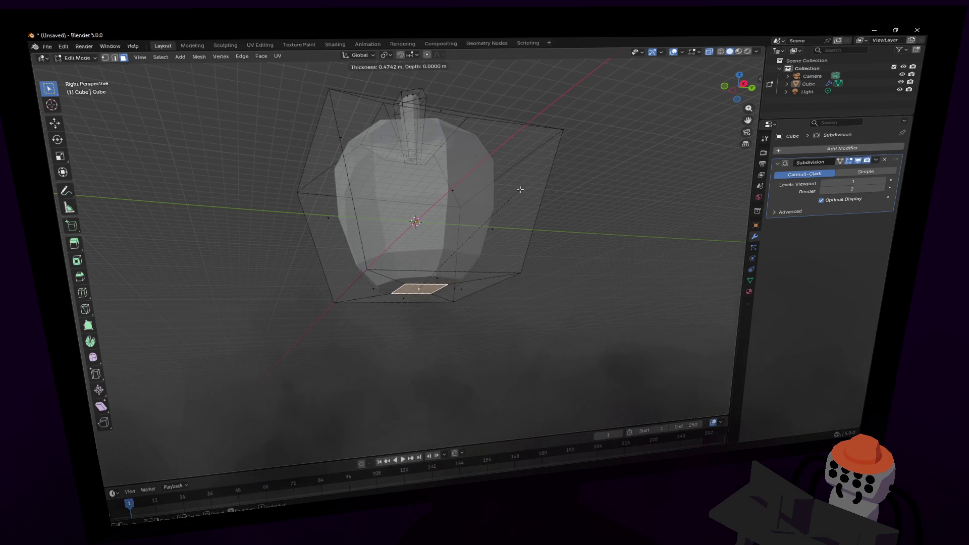
click(513, 197)
key(g)
key(z)
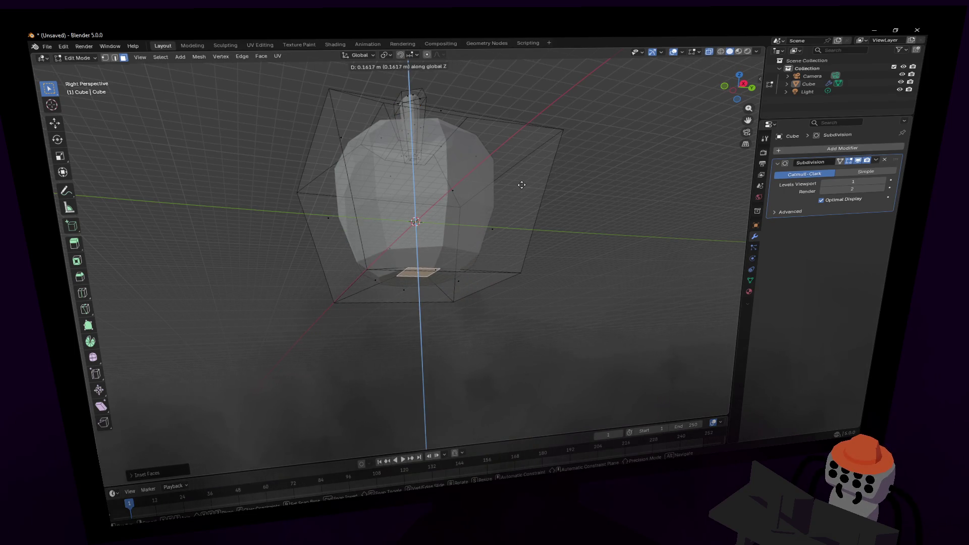
click(520, 187)
Select the four faces around the dimple and extrude them individually.
mouse_move(520, 186)
middle_down()
mouse_move(408, 249)
mouse_move(520, 234)
mouse_move(505, 271)
middle_up()
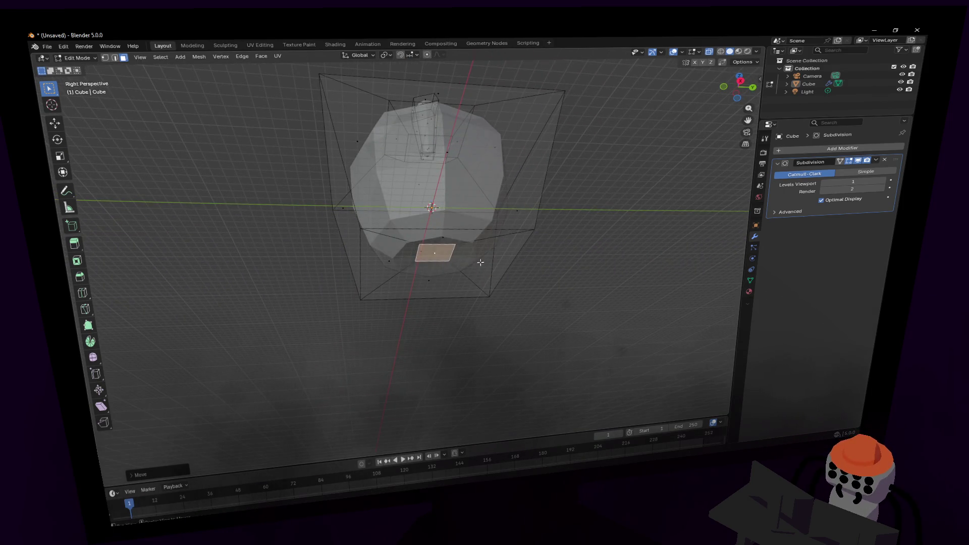
key(alt+z)
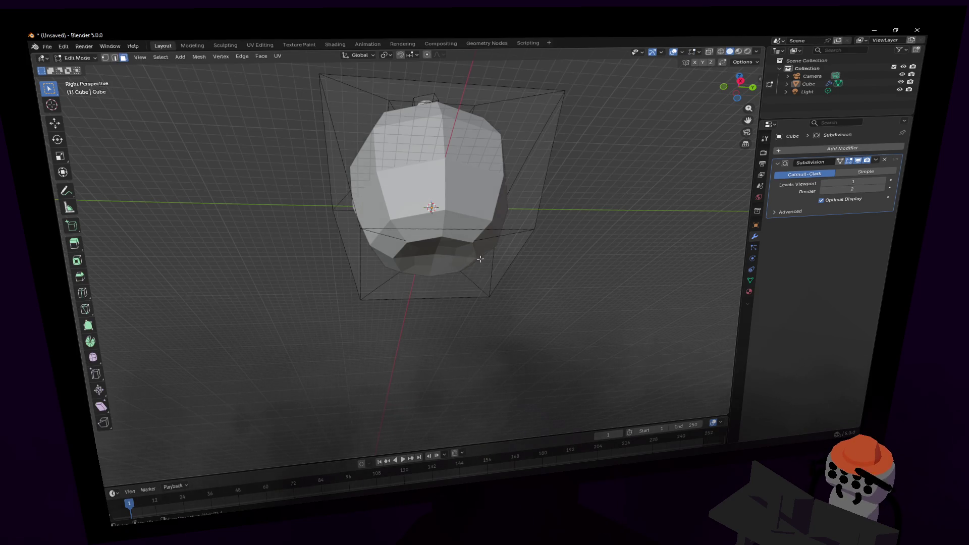
key(alt+z)
click(473, 254)
shift+click(432, 235)
shift+click(377, 253)
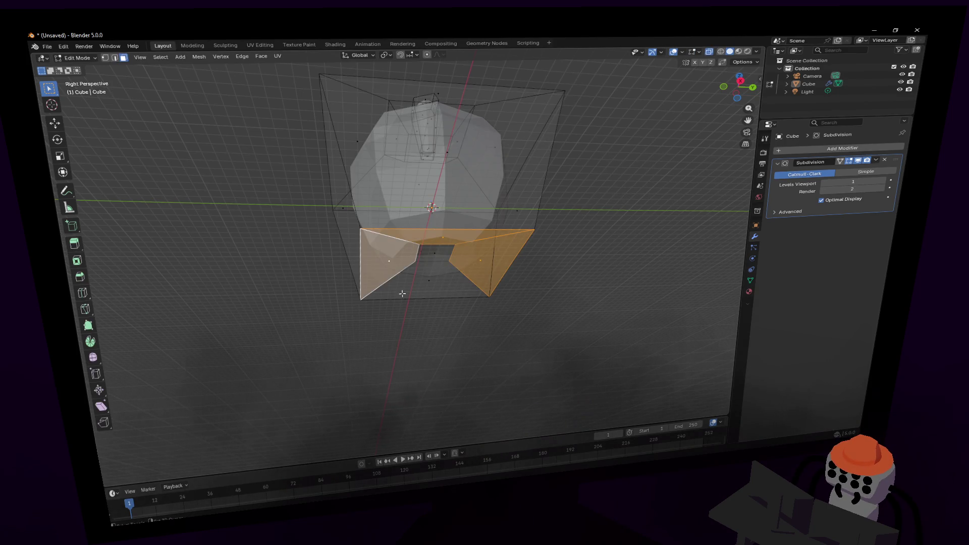
shift+click(402, 292)
click(260, 57)
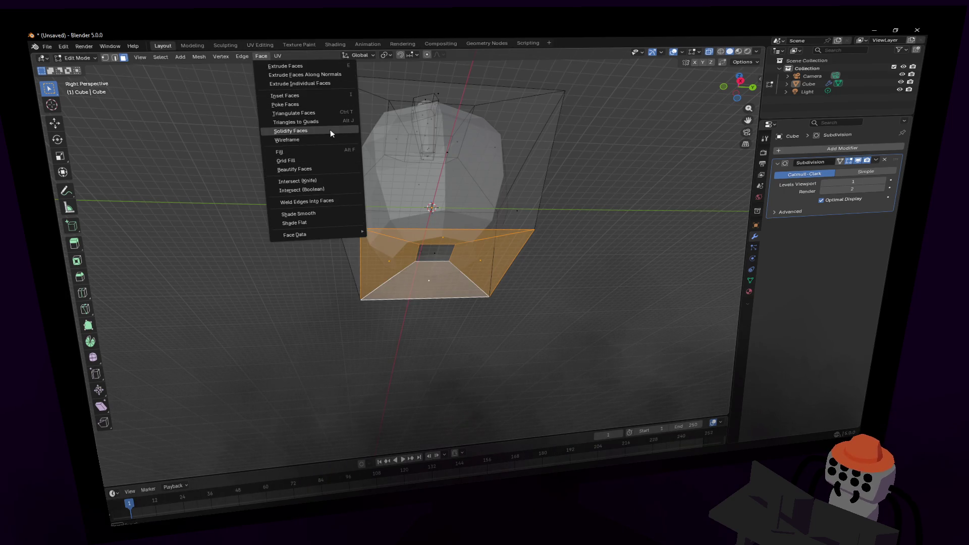
click(301, 84)
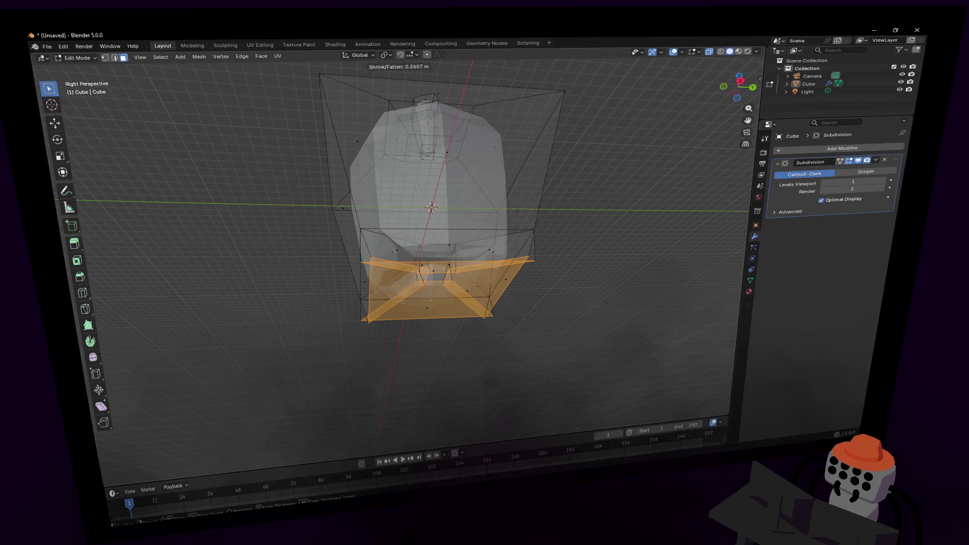
key(Return)
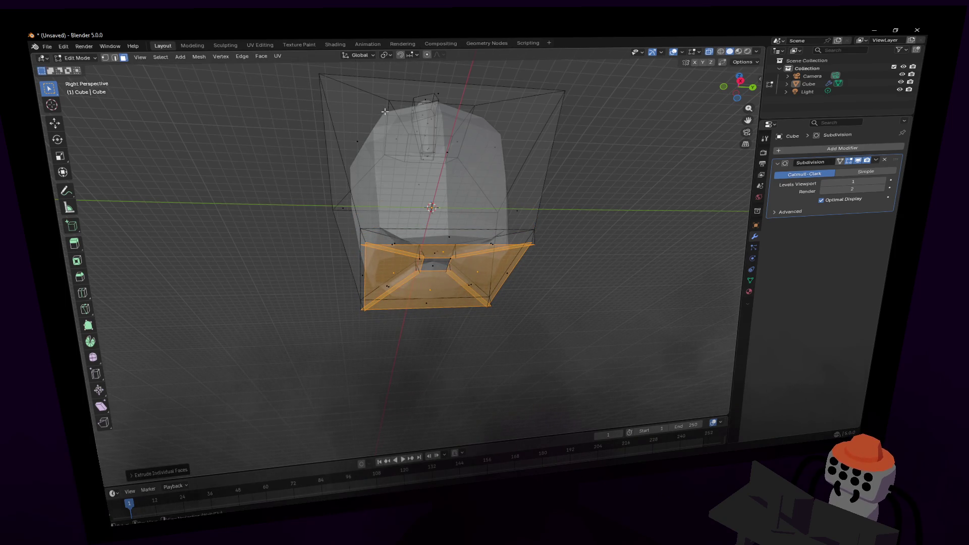
scroll(429, 227, down, 3)
key(Tab)
key(Tab)
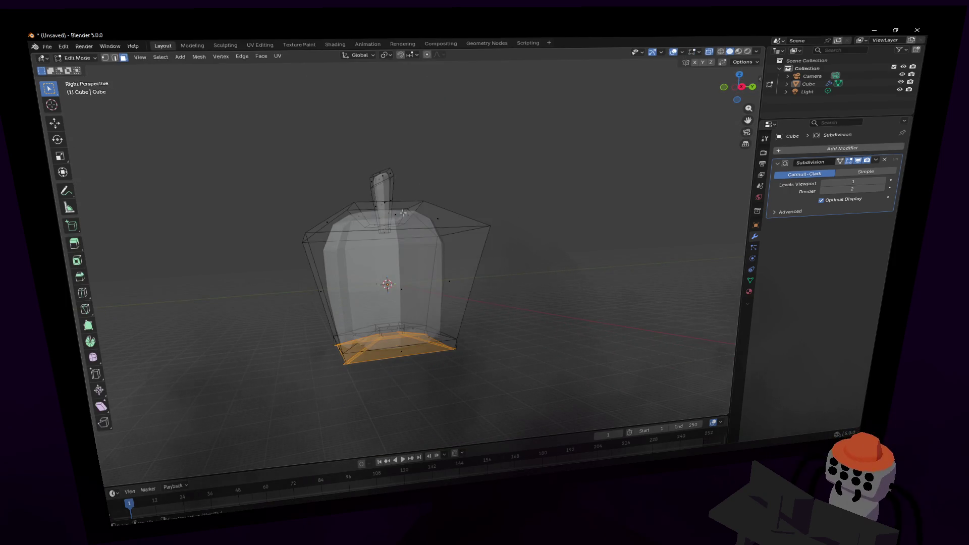
Add a vertical edge loop and line up an orthographic see-through view of the base.
key(ctrl+r)
click(385, 228)
scroll(407, 249, up, 2)
key(KP_Decimal)
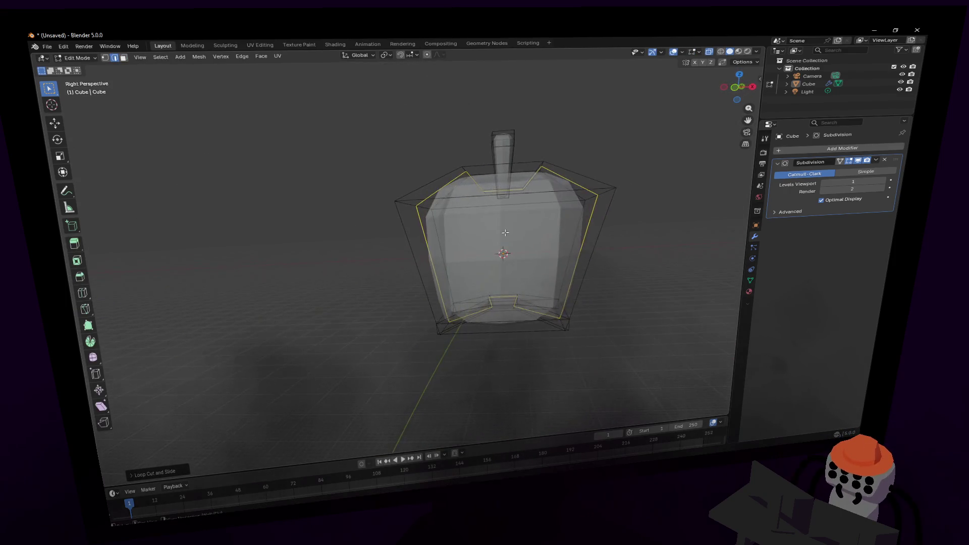
middle_drag(407, 248, 407, 288)
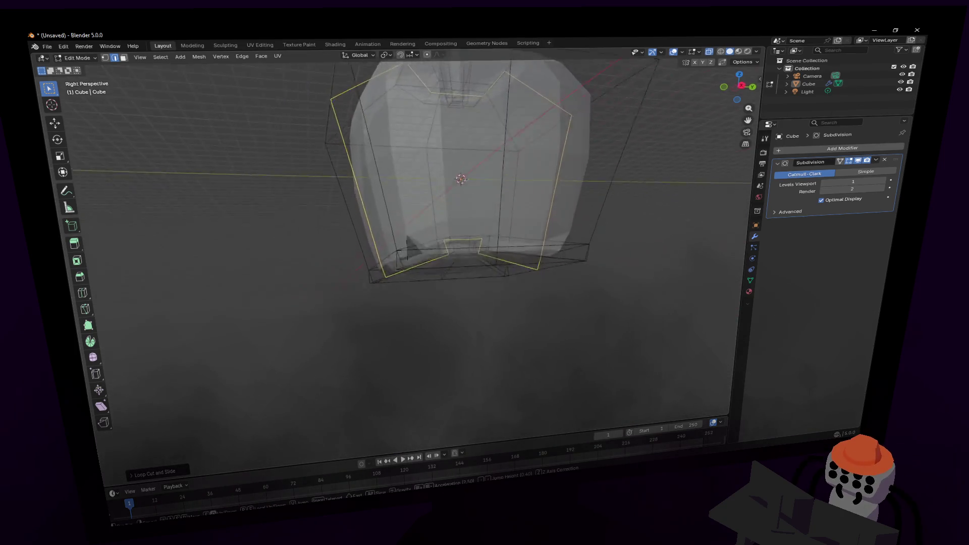
click(738, 86)
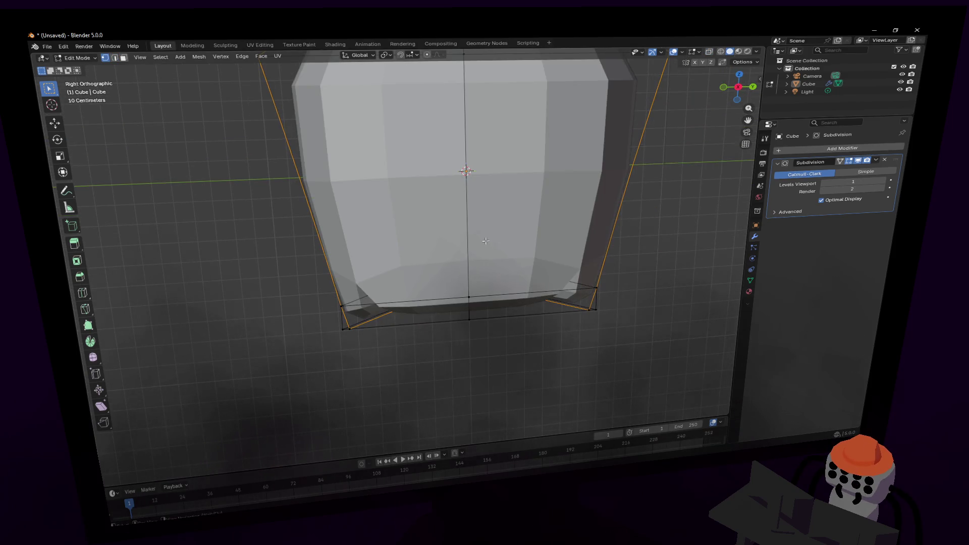
key(alt+z)
Extrude the bottom rim edges downward along Z and return to Object Mode.
drag(483, 376, 453, 249)
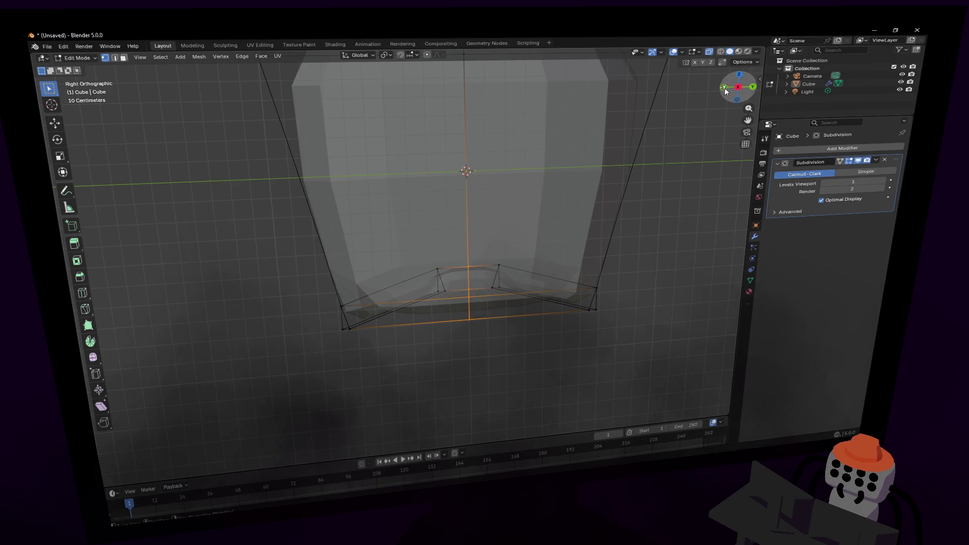
alt+middle_drag(385, 275, 496, 260)
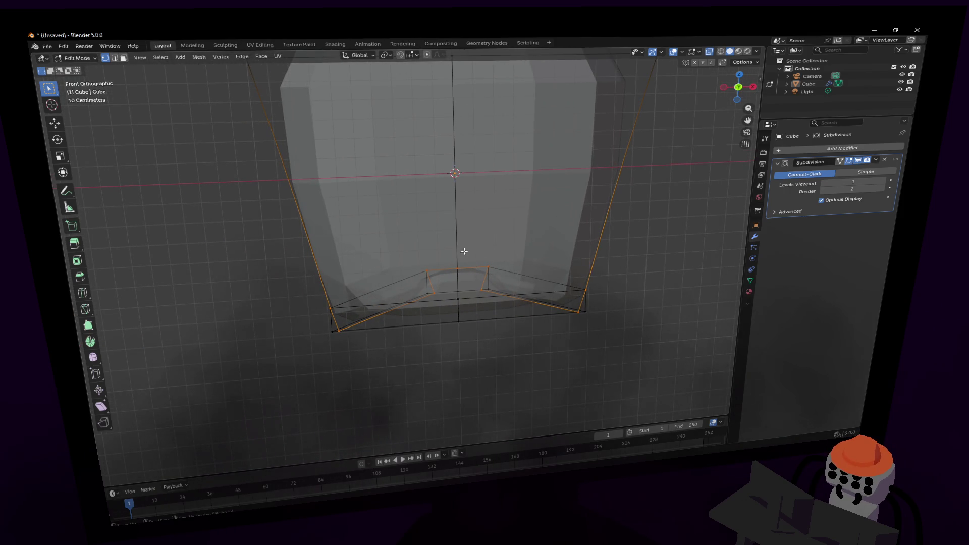
key(e)
key(z)
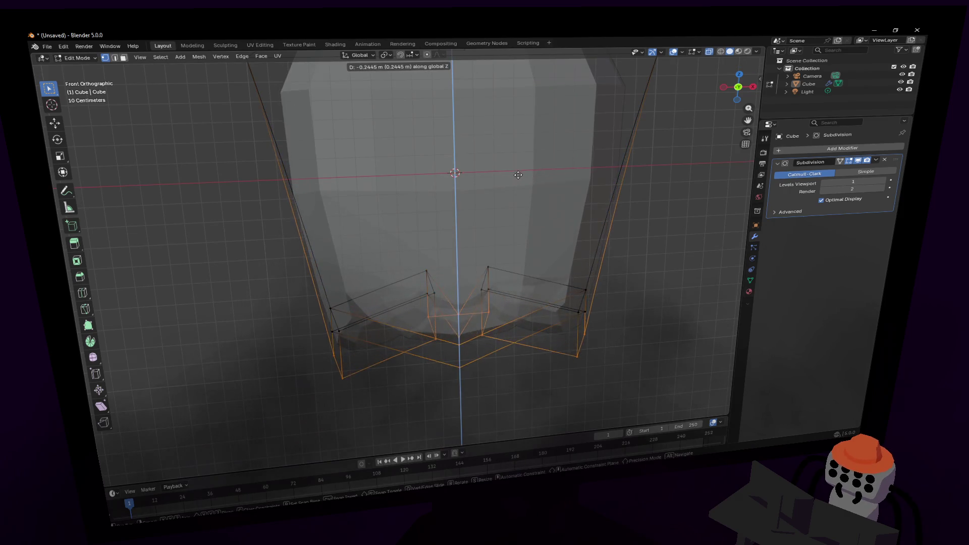
click(554, 189)
key(Tab)
Move one edge at the bottom dimple to a new position in X-ray Edit Mode.
key(KP_5)
scroll(407, 250, down, 3)
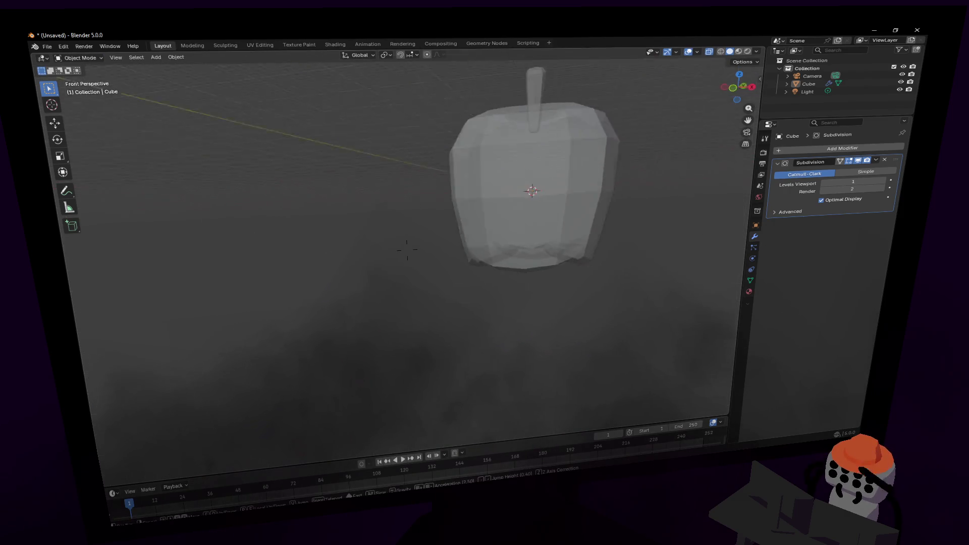
middle_drag(407, 250, 407, 250)
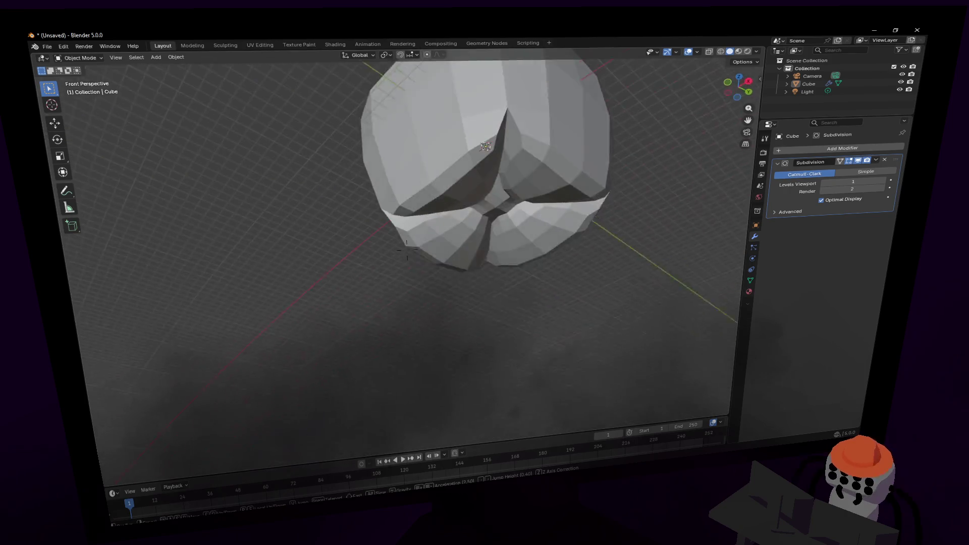
key(Tab)
middle_drag(485, 147, 416, 133)
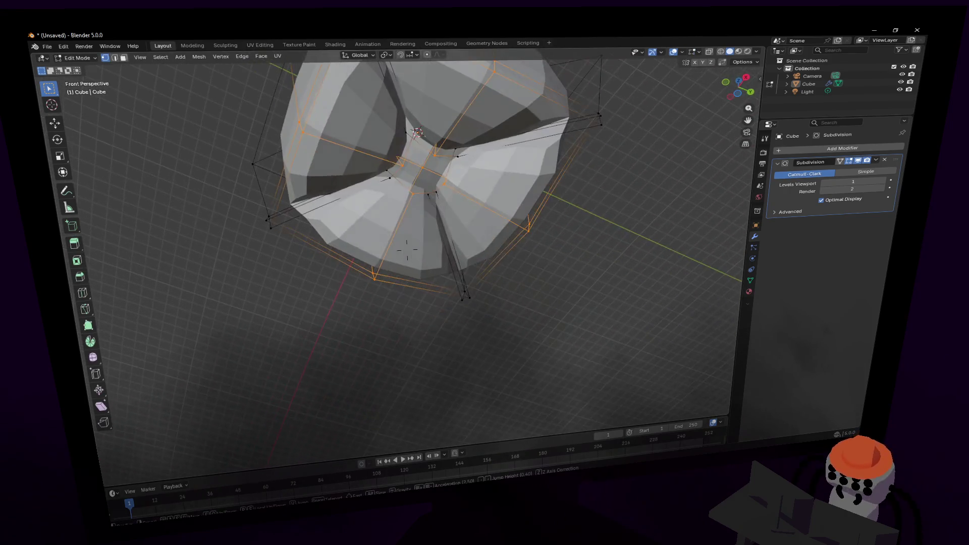
click(437, 192)
key(alt+z)
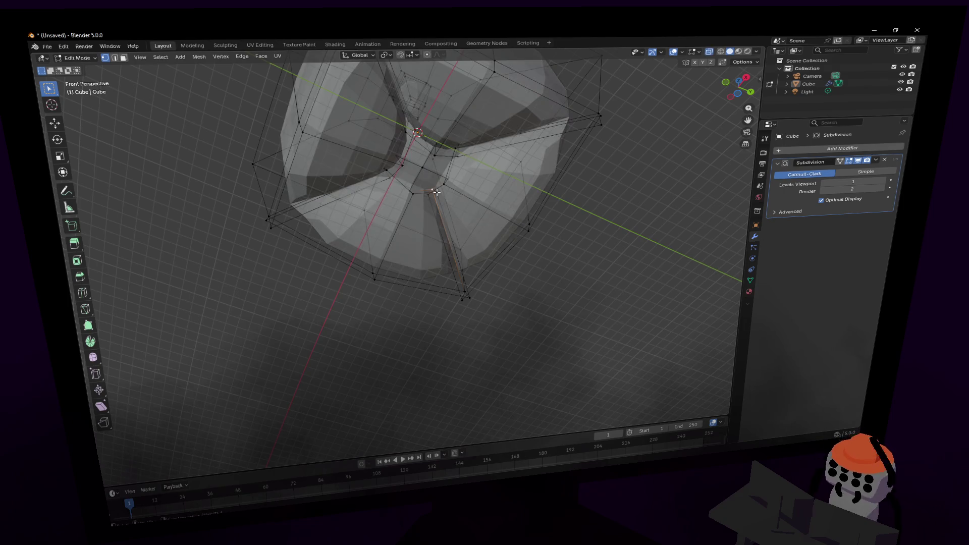
scroll(476, 174, up, 5)
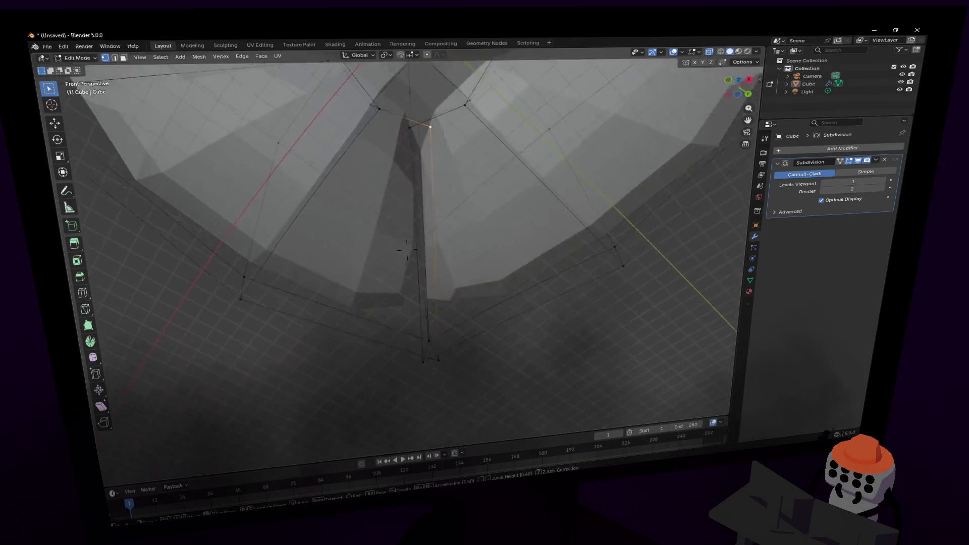
scroll(454, 173, down, 2)
key(g)
click(455, 180)
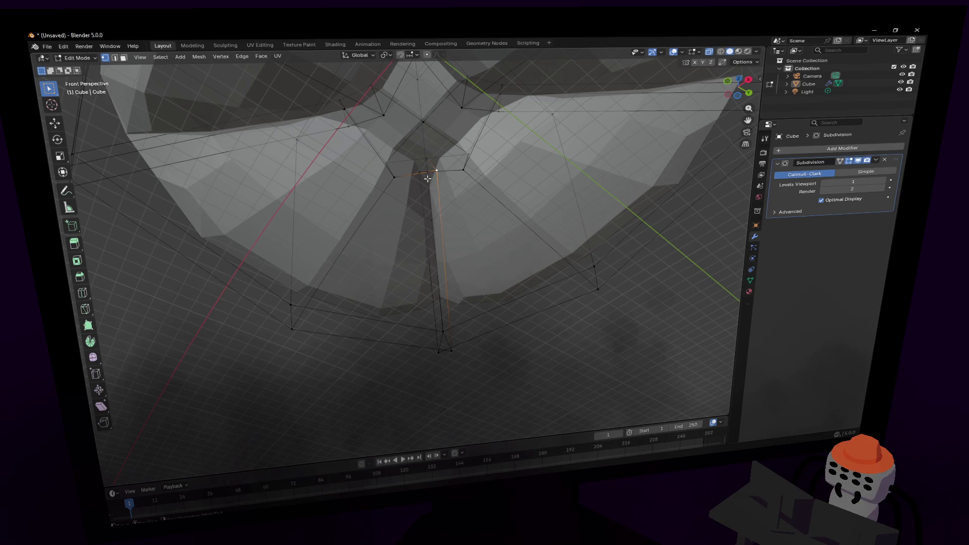
Preview a new edge loop and select the cage's bottom face in face mode.
middle_drag(459, 186, 407, 250)
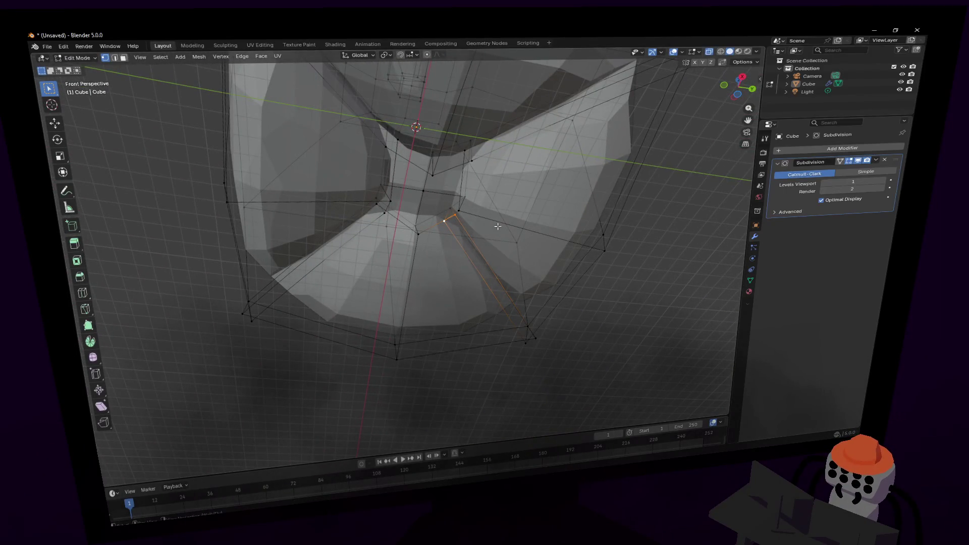
key(ctrl+z)
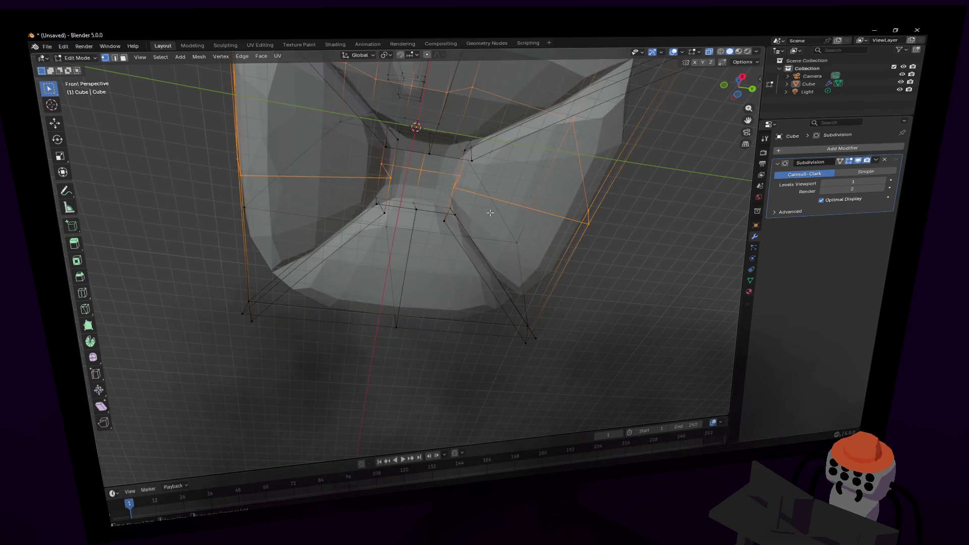
key(ctrl+r)
middle_drag(492, 210, 492, 210)
key(3)
click(492, 210)
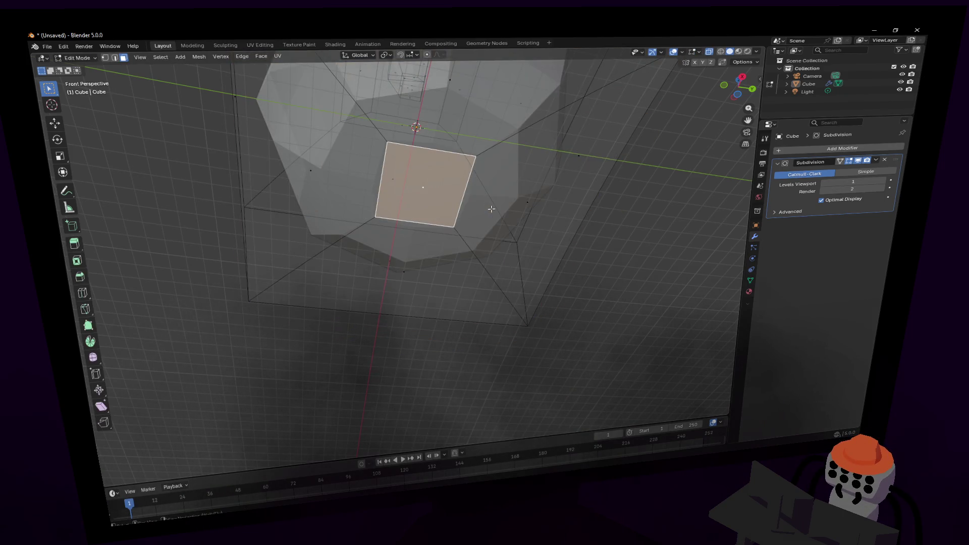
Add a vertical loop cut and a centred horizontal loop cut near the base.
middle_drag(410, 254, 407, 246)
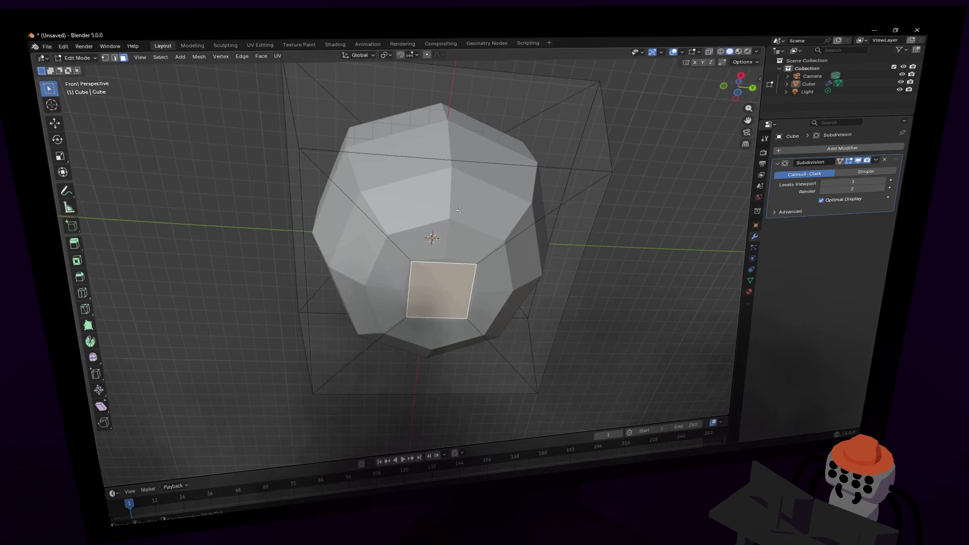
key(ctrl+r)
click(452, 145)
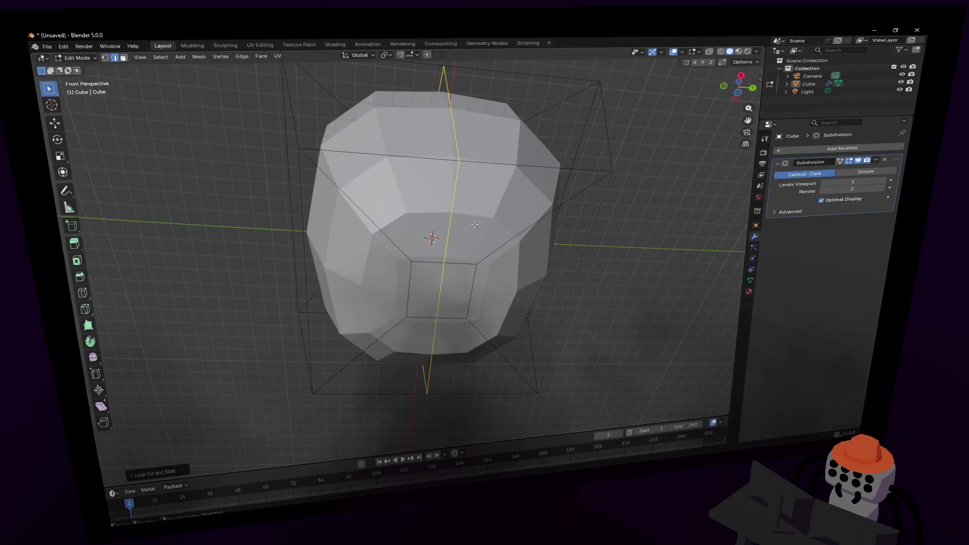
key(ctrl+r)
click(562, 294)
right_click(540, 296)
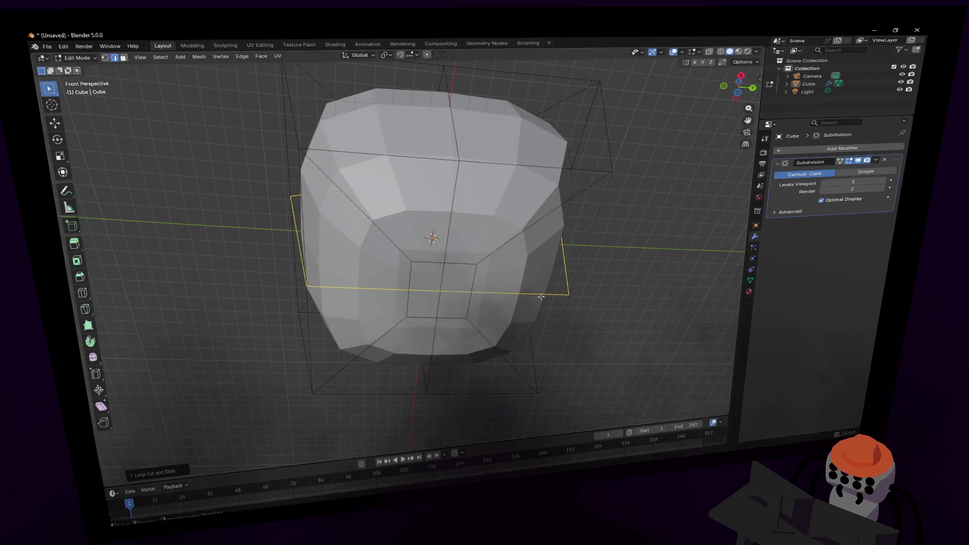
key(ctrl+r)
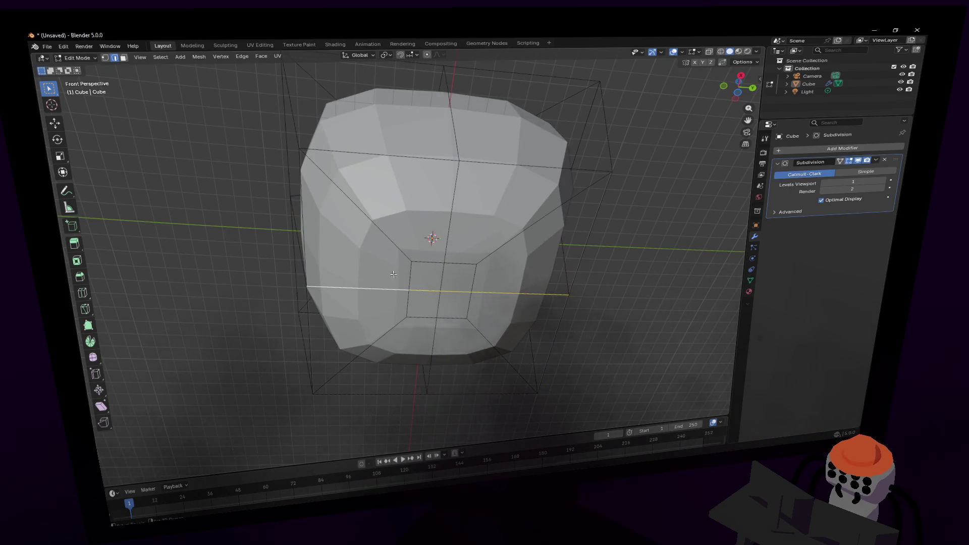
Test a vertical move of the bottom geometry, then undo it.
middle_drag(433, 252, 407, 250)
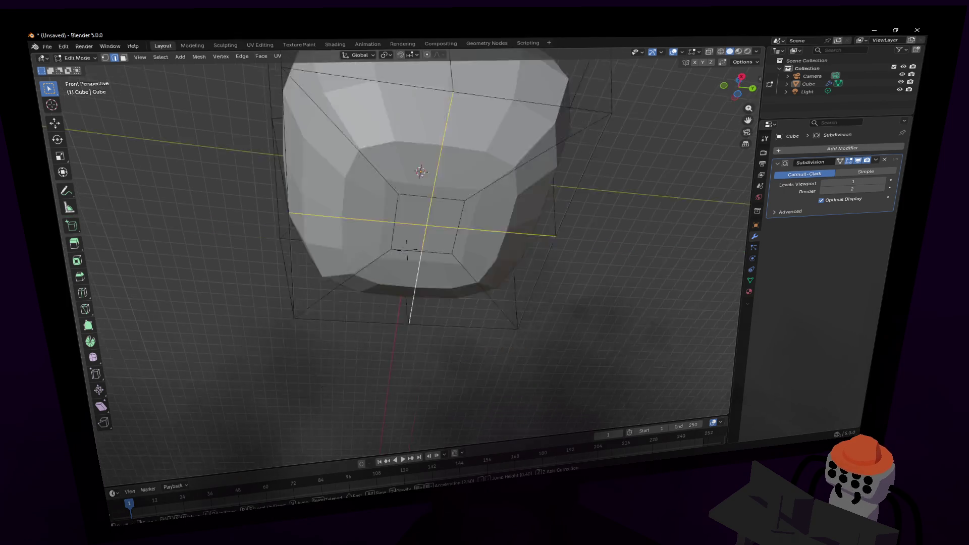
scroll(407, 250, down, 5)
key(g)
key(z)
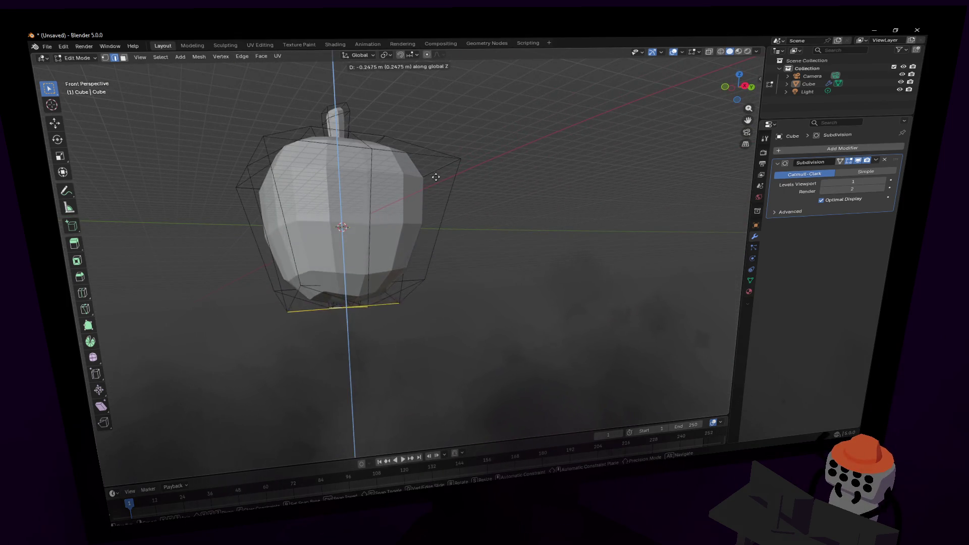
click(407, 250)
middle_drag(424, 250, 407, 250)
scroll(407, 251, up, 5)
key(ctrl+z)
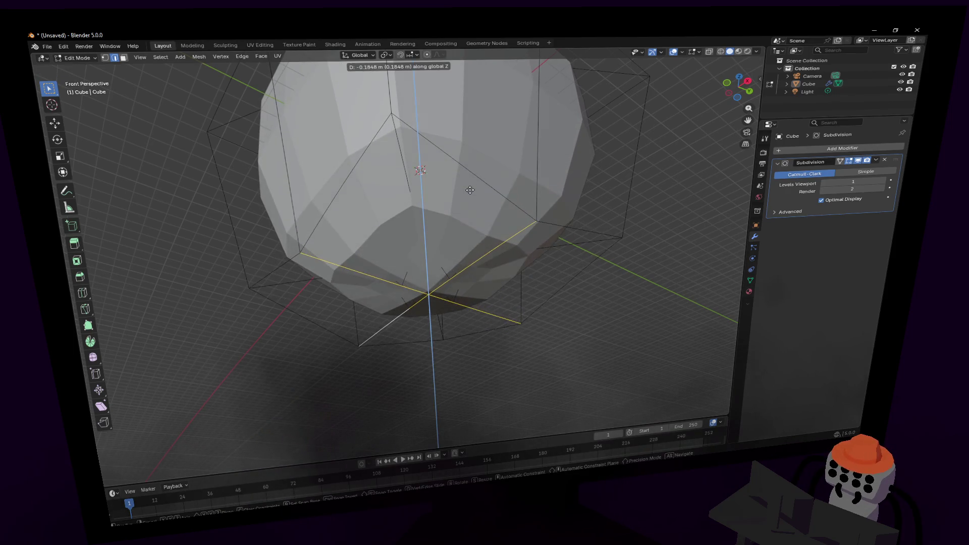
Extrude the apple's bottom face inward and scale it smaller to form a base dimple.
key(3)
click(430, 258)
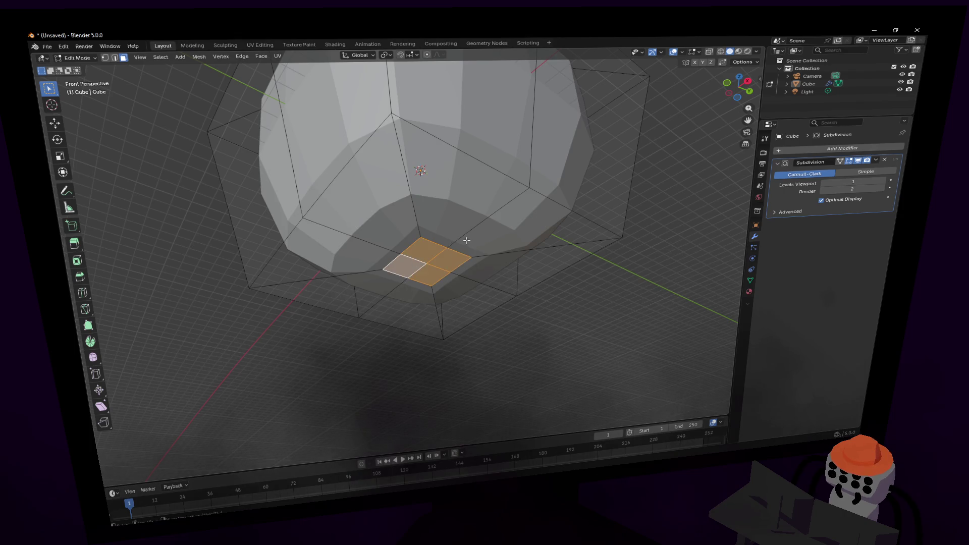
key(g)
key(z)
key(Escape)
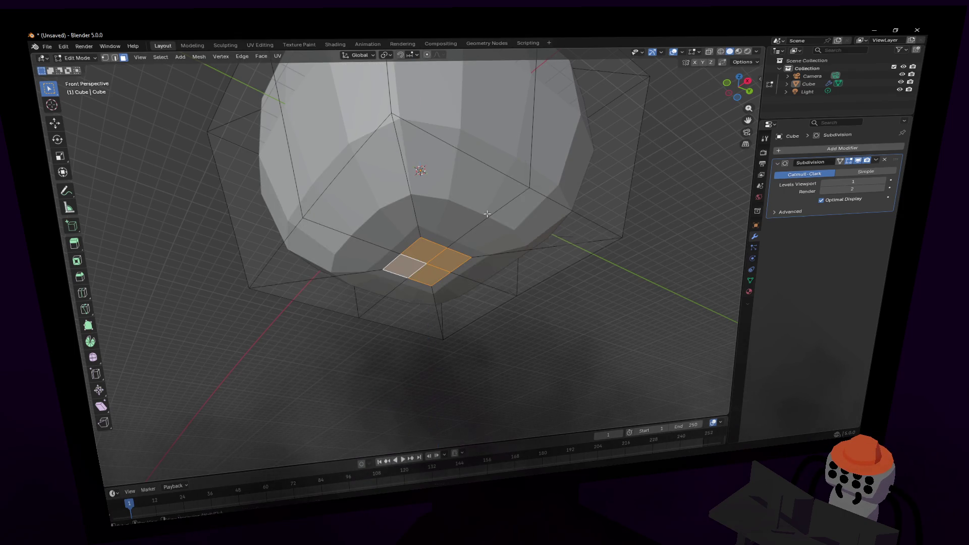
key(e)
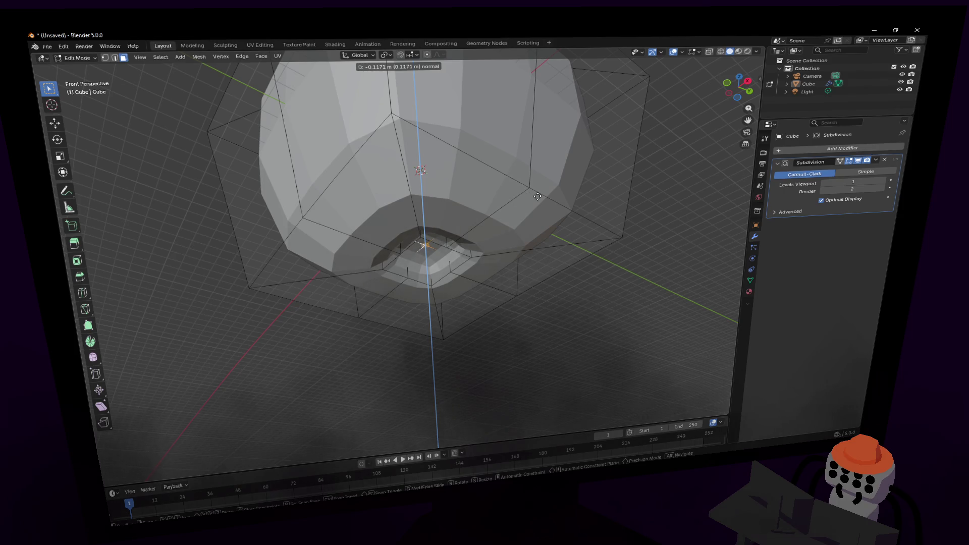
click(488, 207)
key(s)
click(486, 208)
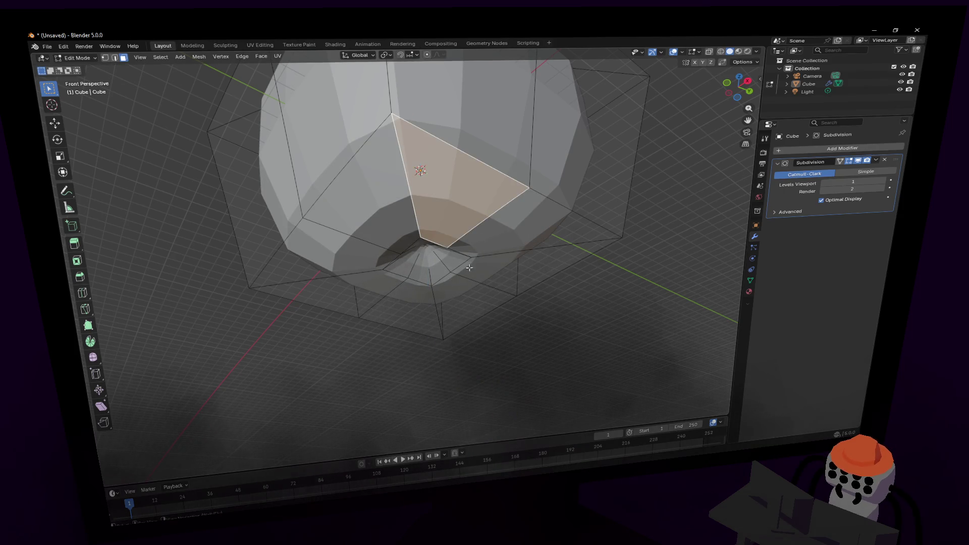
Select the bottom edge loops and centre loop while orbiting to inspect the mesh.
click(485, 287)
alt+click(467, 275)
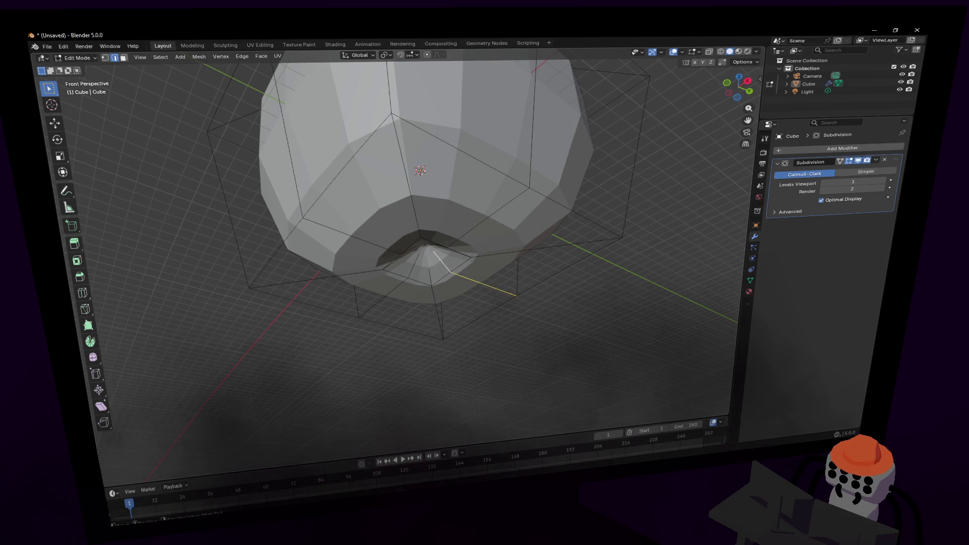
middle_drag(465, 278, 438, 269)
alt+shift+click(415, 294)
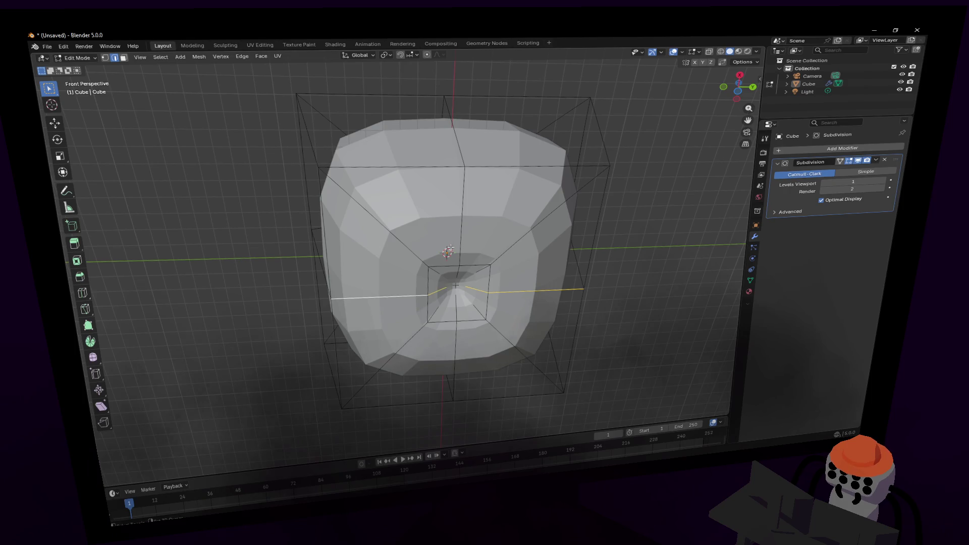
alt+shift+click(458, 349)
mouse_move(446, 254)
middle_down()
mouse_move(484, 243)
mouse_move(407, 188)
middle_up()
click(484, 244)
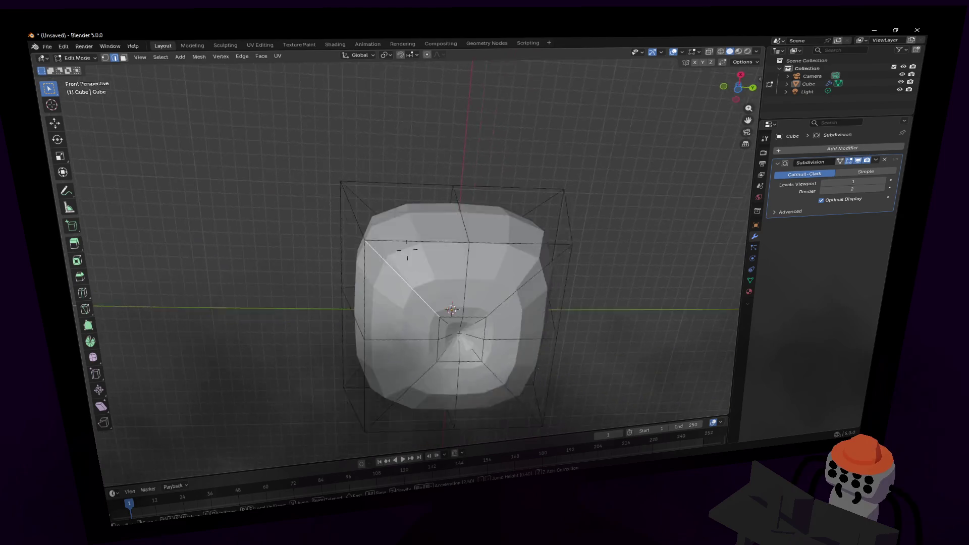
Round the outer and inner cage edge loops into true circles with LoopTools Circle.
alt+click(370, 153)
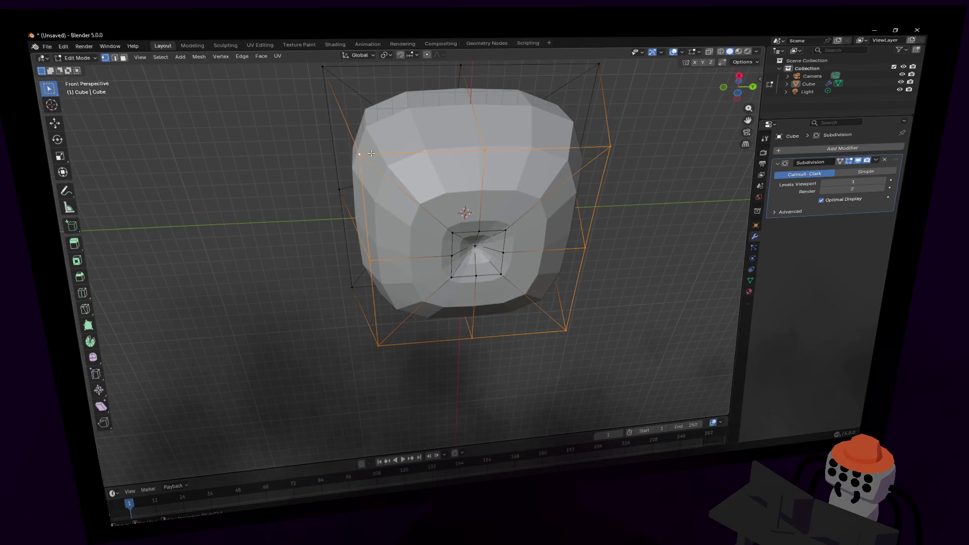
right_click(563, 134)
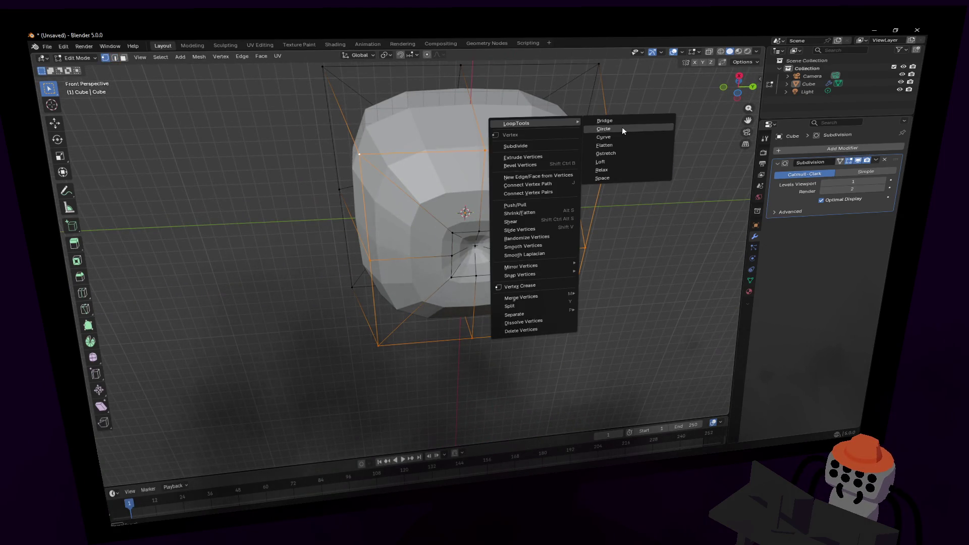
click(622, 127)
alt+click(458, 237)
right_click(462, 234)
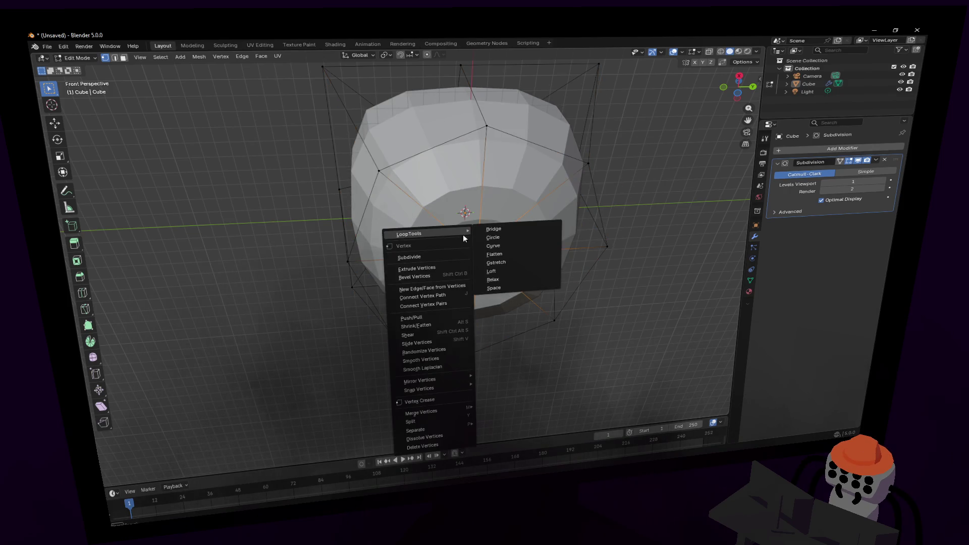
click(547, 235)
Round the top cage loops into circles as well.
alt+click(333, 75)
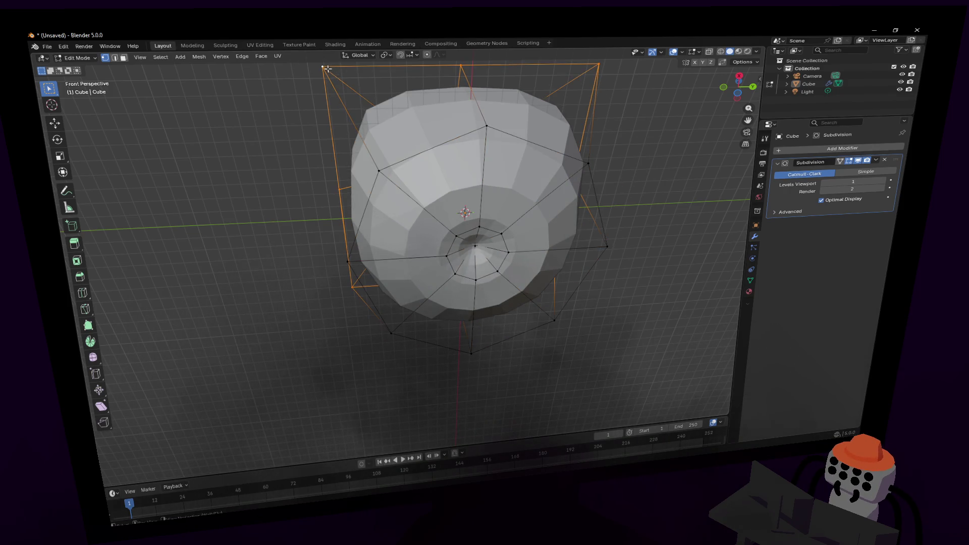
right_click(334, 68)
click(462, 78)
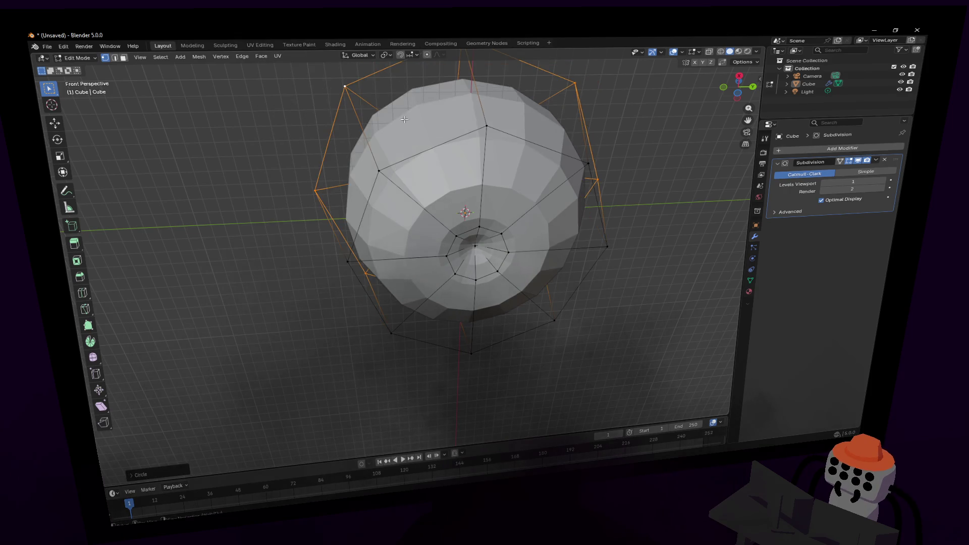
scroll(408, 250, up, 5)
scroll(408, 250, down, 6)
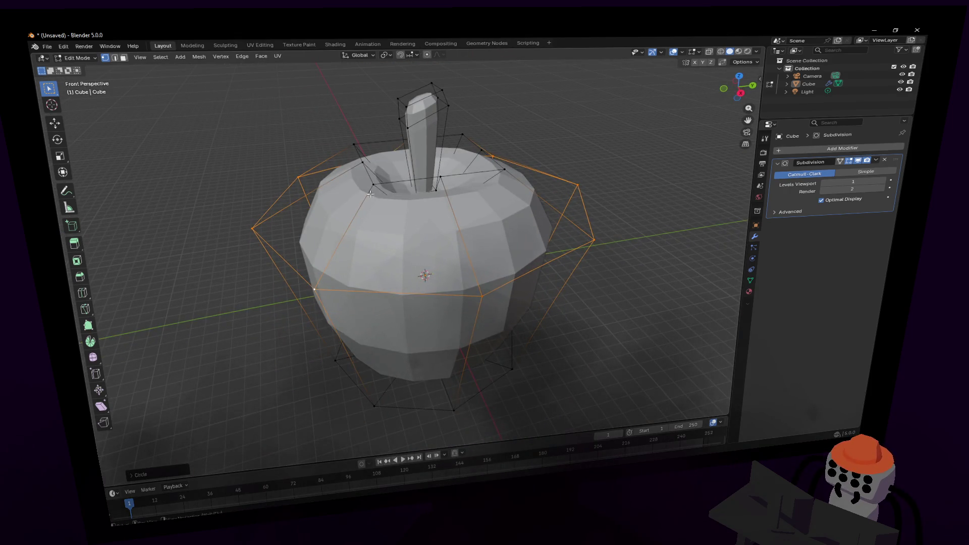
alt+click(373, 186)
alt+click(385, 184)
right_click(384, 184)
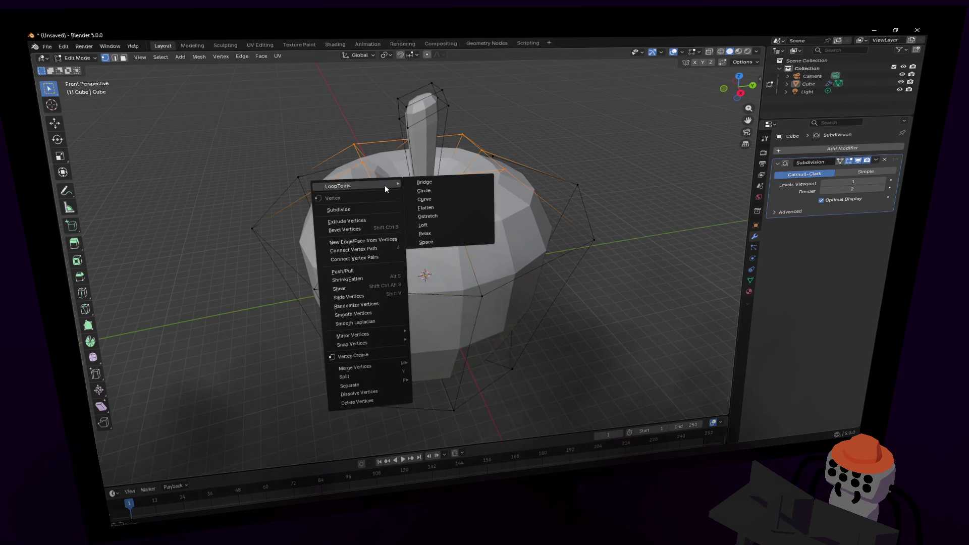
click(432, 190)
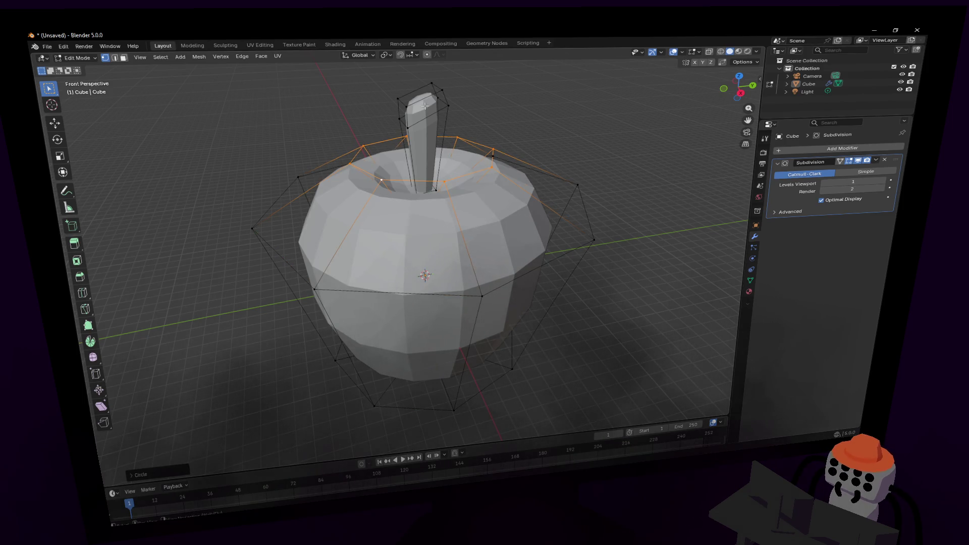
In see-through view, circle the loop around the stem base and shrink it into a small ring.
mouse_move(432, 189)
middle_down()
mouse_move(407, 248)
mouse_move(456, 151)
middle_up()
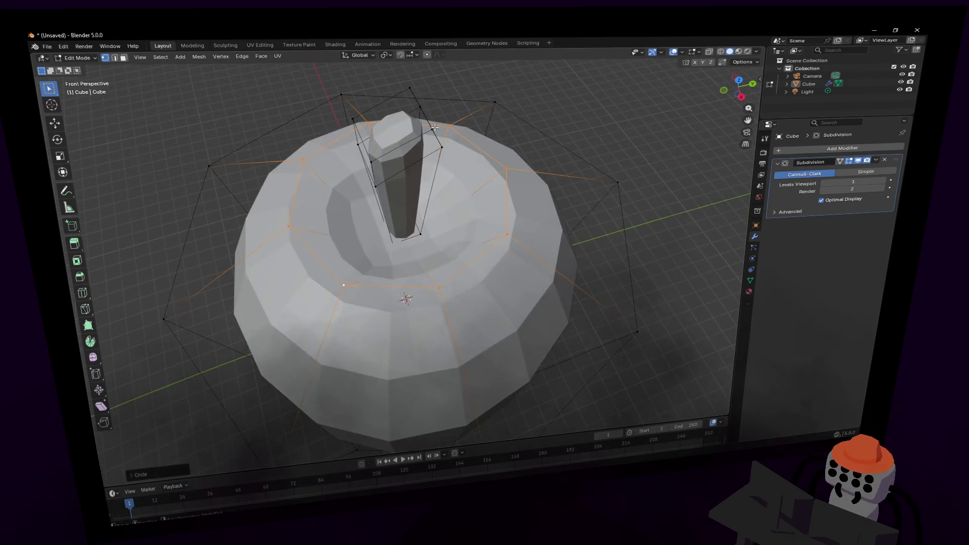
key(alt+z)
key(alt+a)
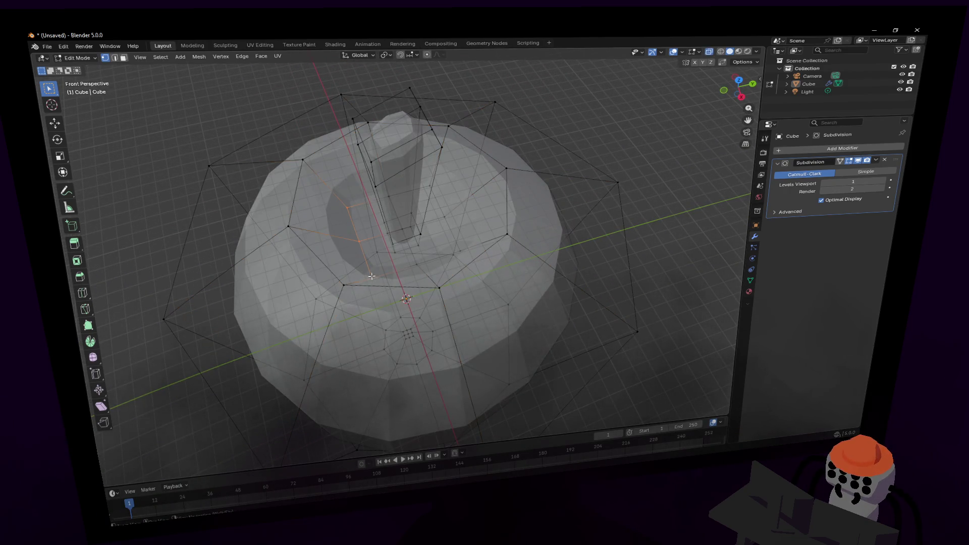
click(368, 272)
scroll(383, 268, up, 2)
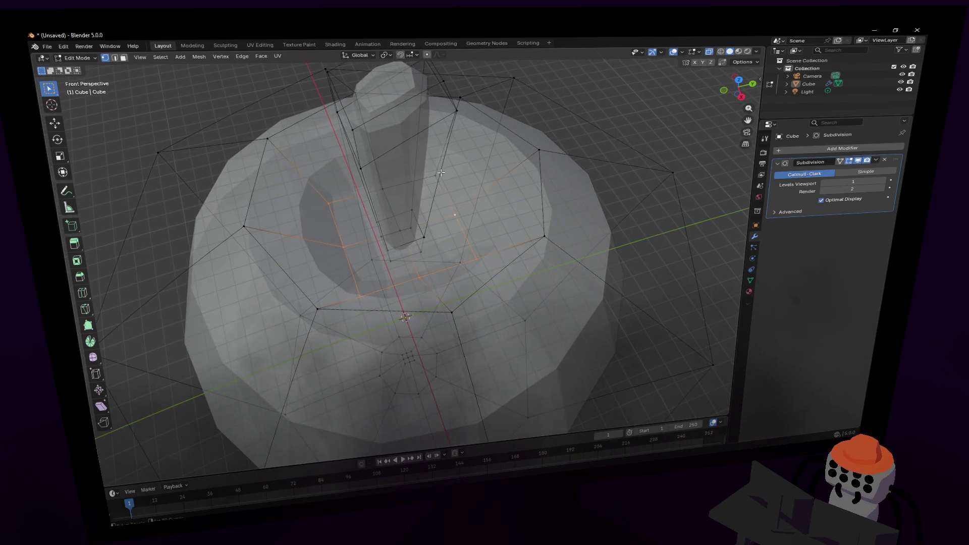
right_click(472, 133)
click(512, 140)
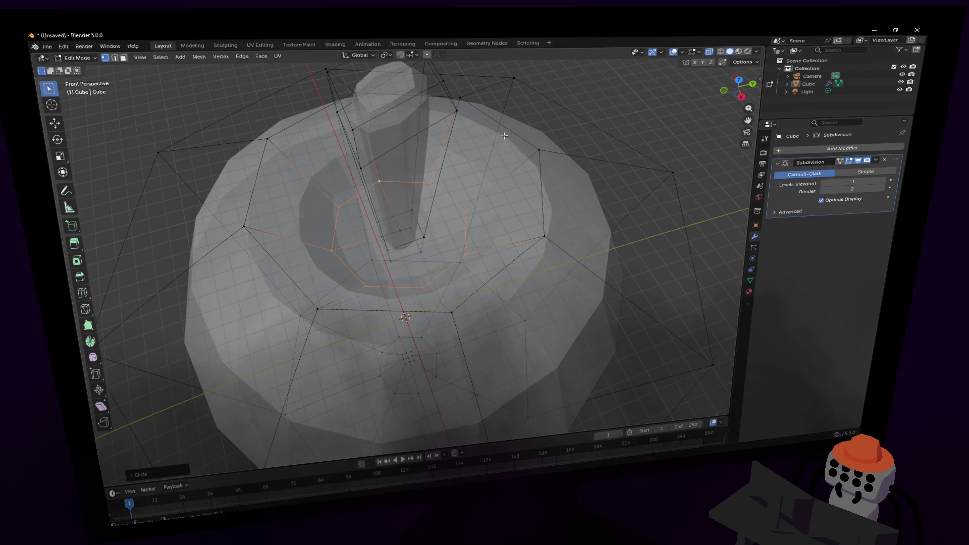
key(s)
click(438, 226)
In Object Mode, give the apple smooth shading via Shade Smooth.
key(Tab)
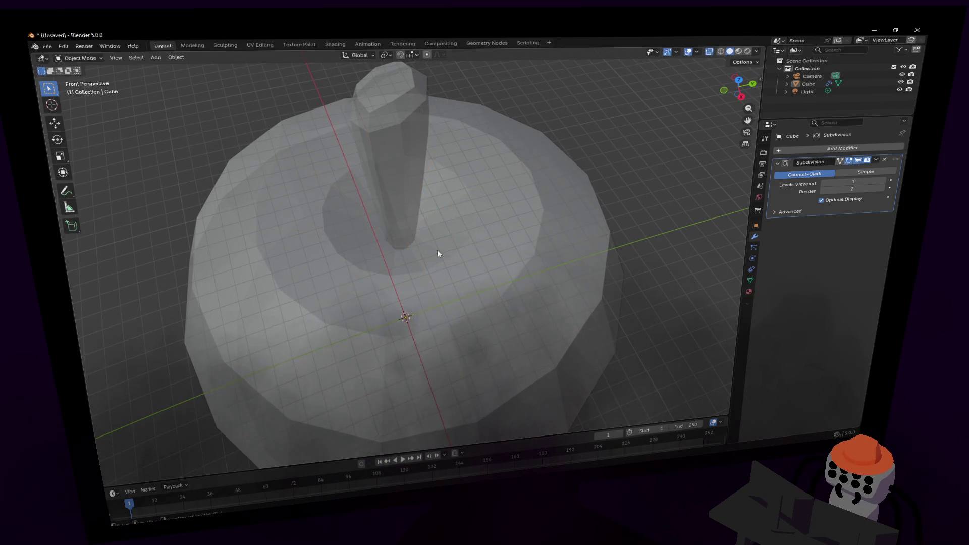
scroll(439, 253, down, 5)
scroll(407, 251, down, 3)
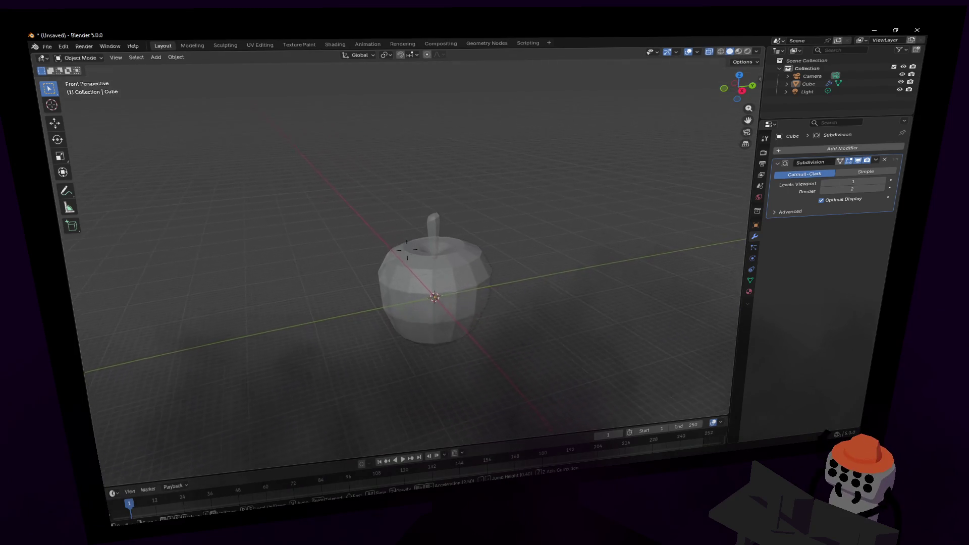
scroll(406, 252, up, 3)
key(Tab)
key(Tab)
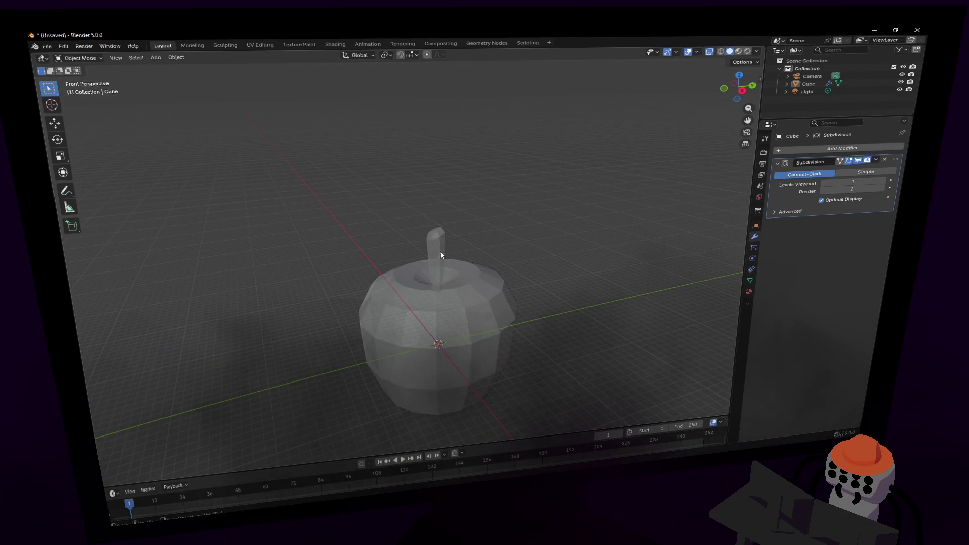
middle_drag(469, 262, 455, 277)
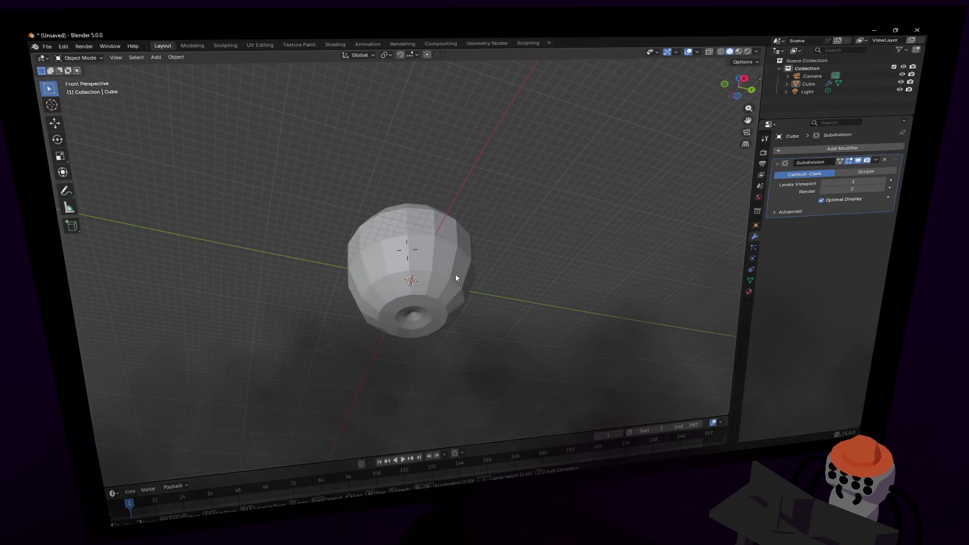
click(446, 264)
right_click(447, 264)
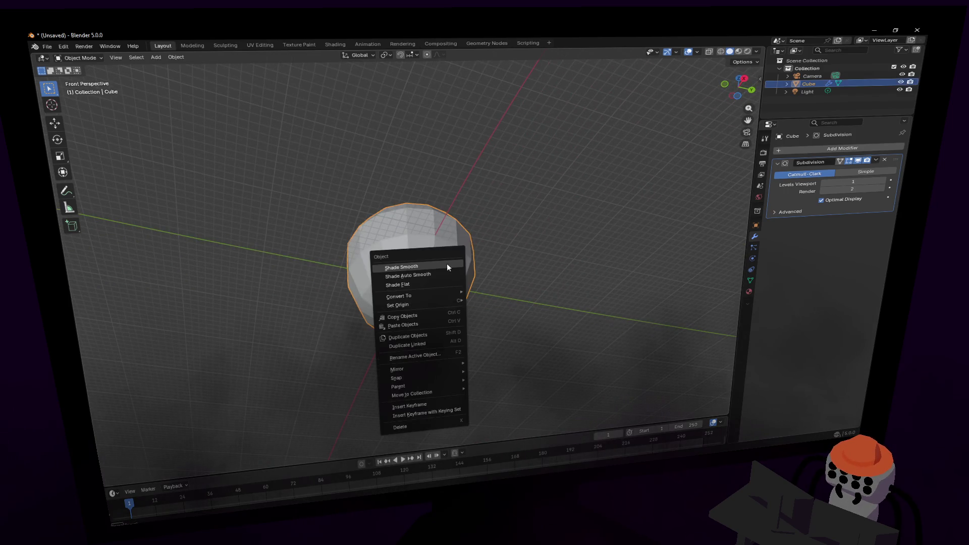
click(447, 264)
middle_drag(494, 287, 479, 272)
In Edit Mode, select the lower faces and bottom edges and lower them along Z.
key(Tab)
click(480, 273)
shift+click(404, 307)
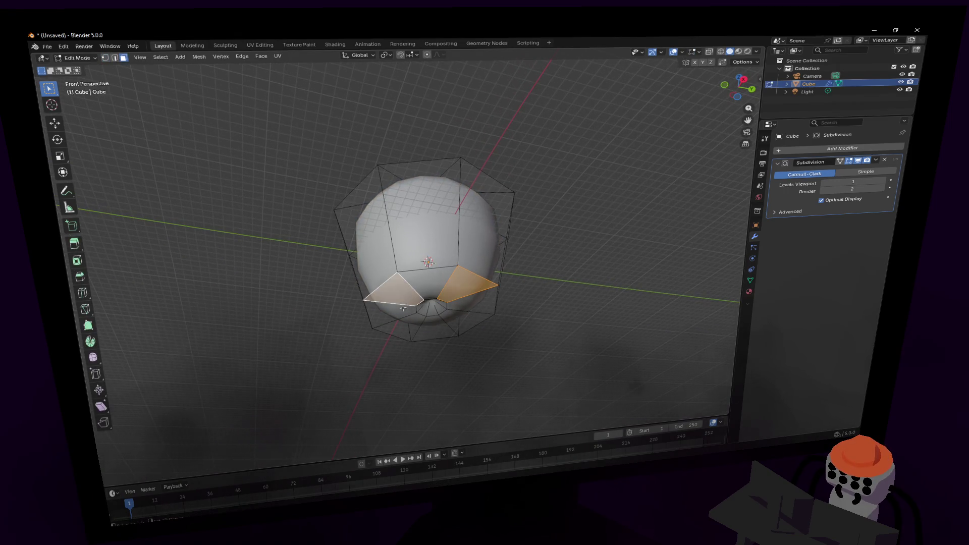
shift+click(414, 333)
mouse_move(465, 327)
middle_down()
mouse_move(459, 356)
mouse_move(406, 249)
mouse_move(424, 254)
middle_up()
shift+click(439, 256)
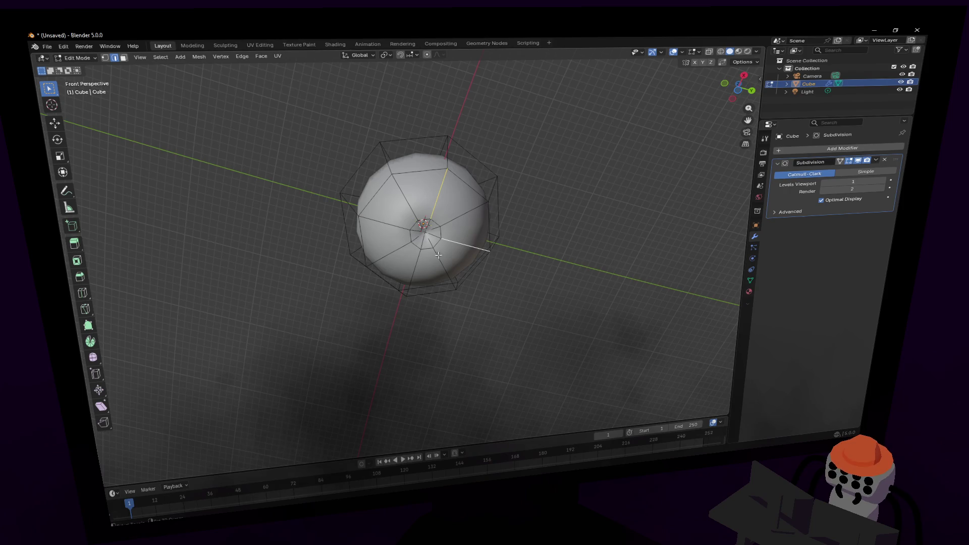
shift+click(415, 265)
middle_drag(384, 225, 449, 213)
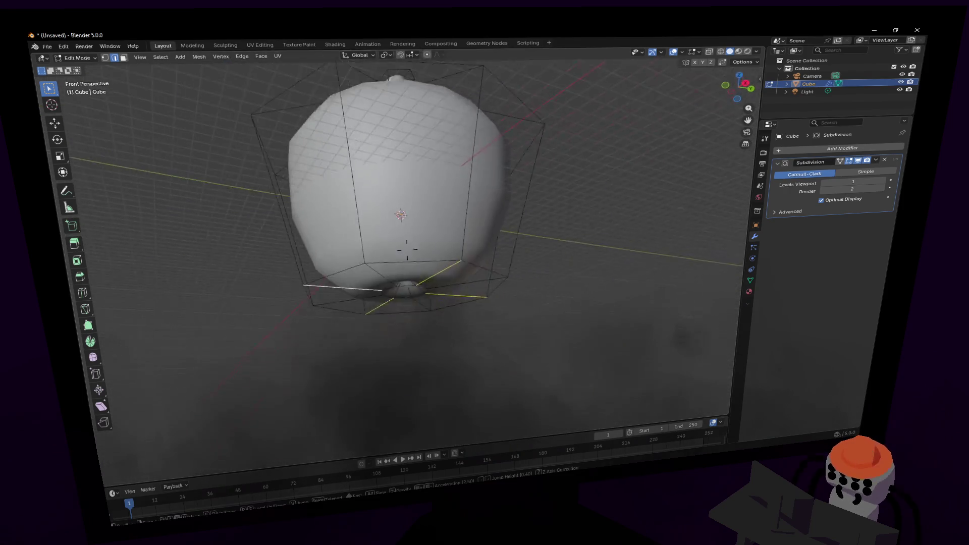
key(g)
key(z)
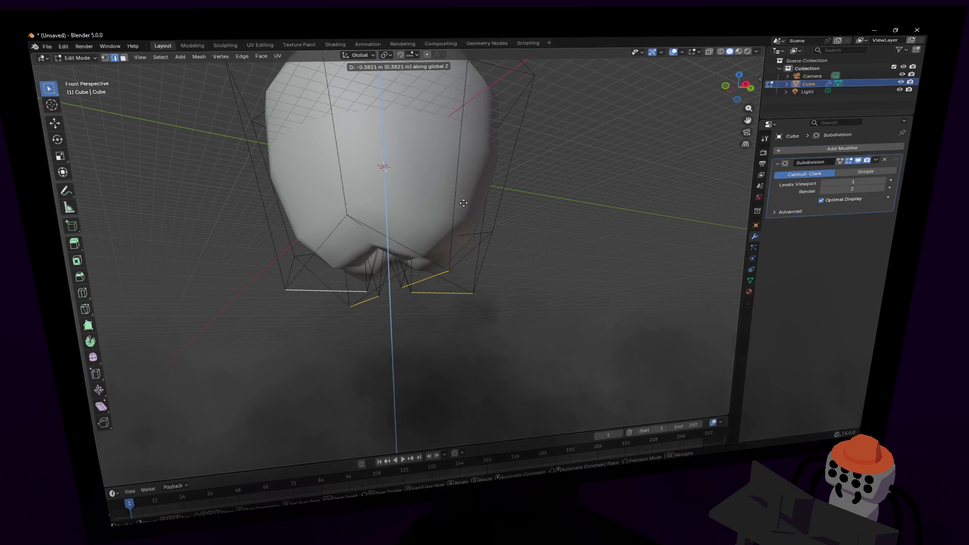
click(424, 227)
With the mesh see-through, box-select the bottom faces and adjust their height along Z.
mouse_move(424, 227)
middle_down()
mouse_move(408, 249)
mouse_move(425, 243)
middle_up()
key(alt+z)
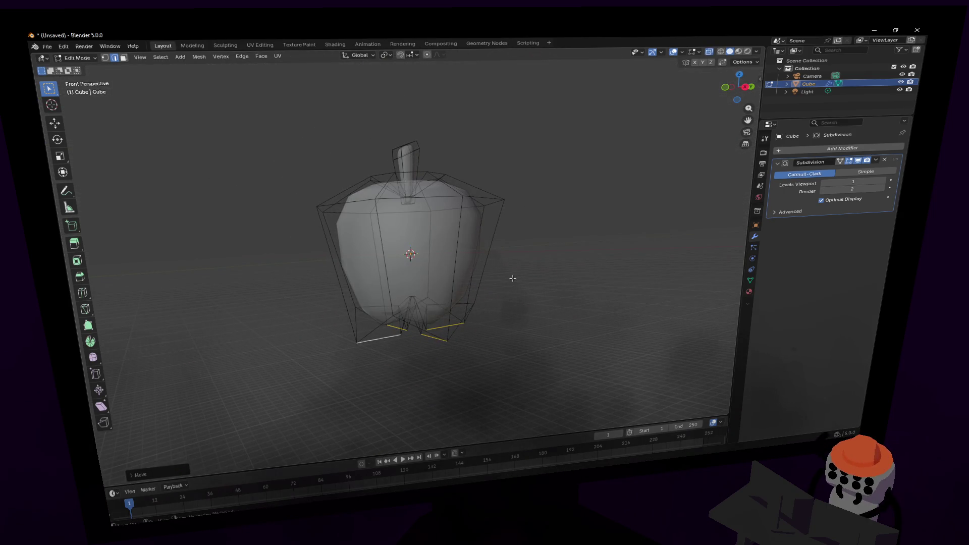
drag(557, 246, 289, 393)
key(g)
key(z)
click(560, 246)
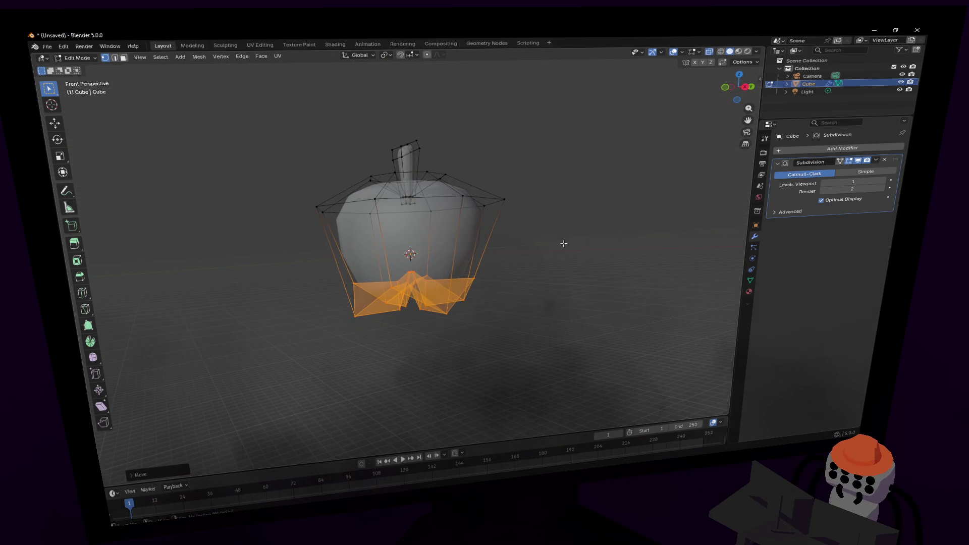
key(g)
key(z)
click(549, 252)
Add a loop cut around the apple and position it vertically.
middle_drag(549, 252, 541, 216)
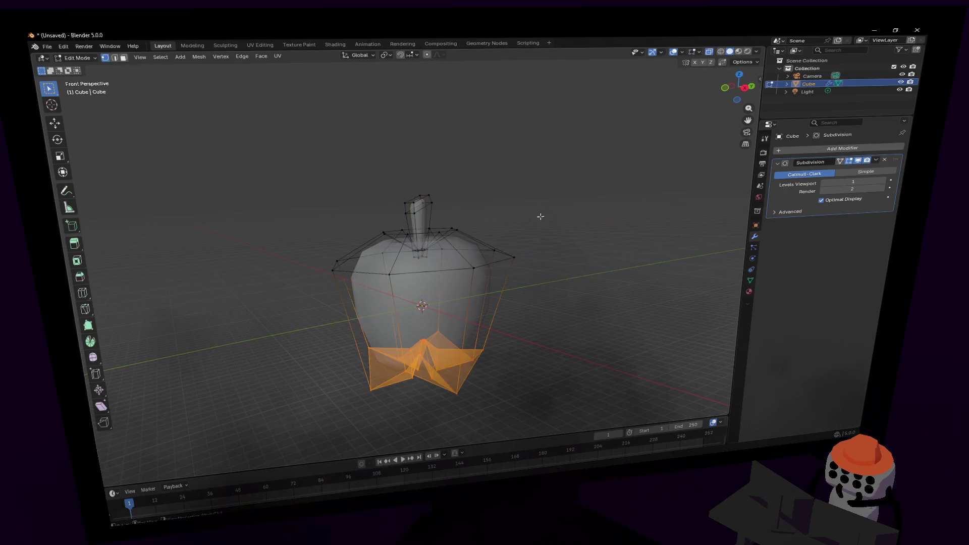
key(ctrl+r)
click(538, 200)
key(g)
key(z)
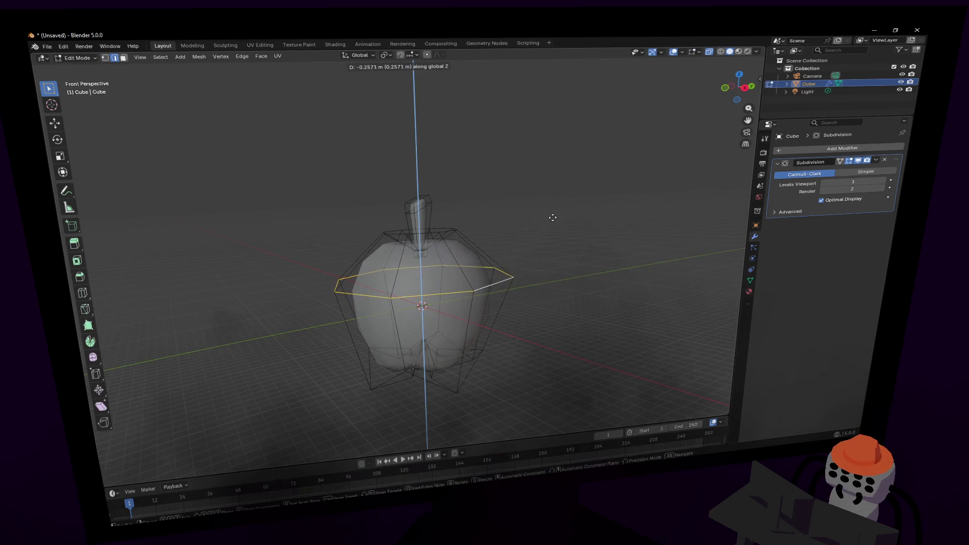
click(555, 212)
Return to Object Mode, turn off see-through, and smooth-shade the apple.
key(Tab)
key(alt+z)
middle_drag(556, 211, 407, 253)
right_click(579, 187)
click(581, 189)
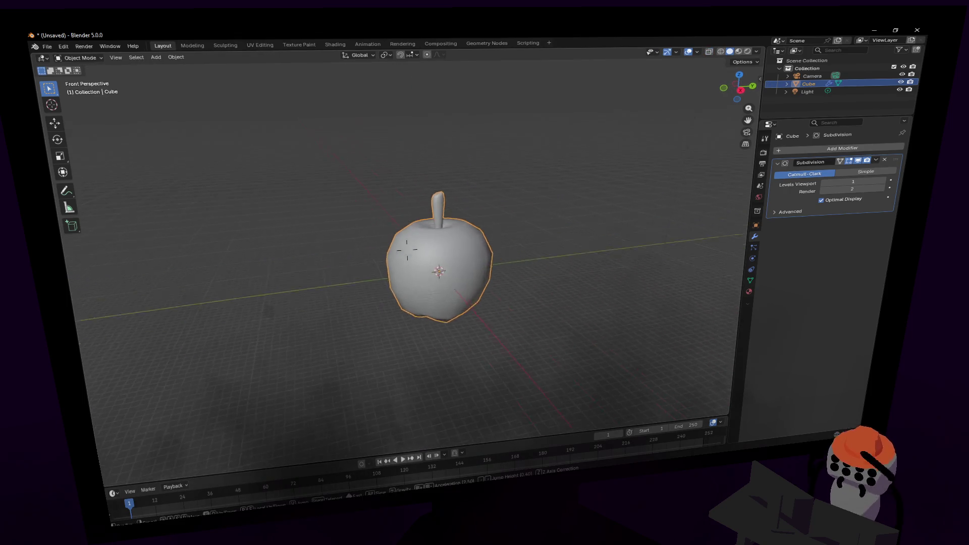
middle_drag(580, 189, 586, 196)
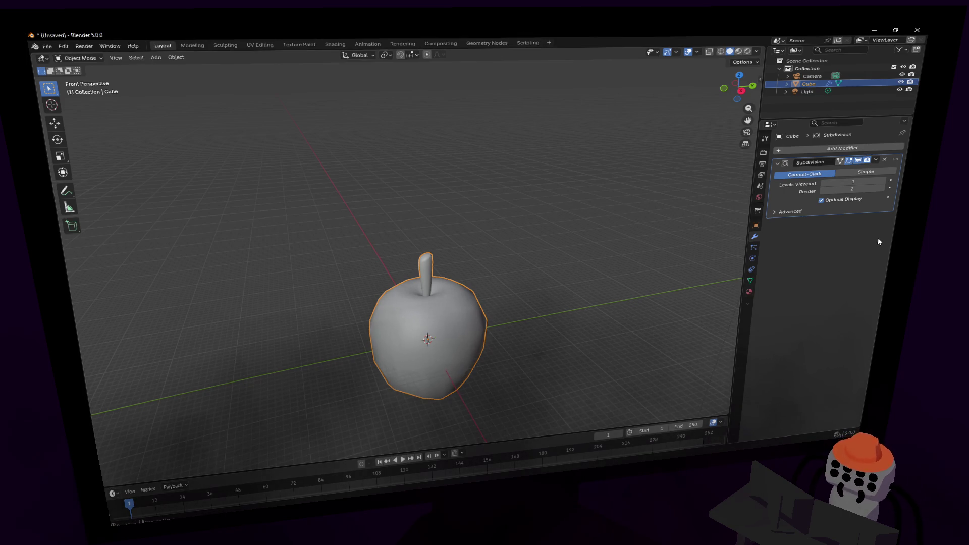
Show the apple's Material Properties with its Principled BSDF surface.
click(750, 291)
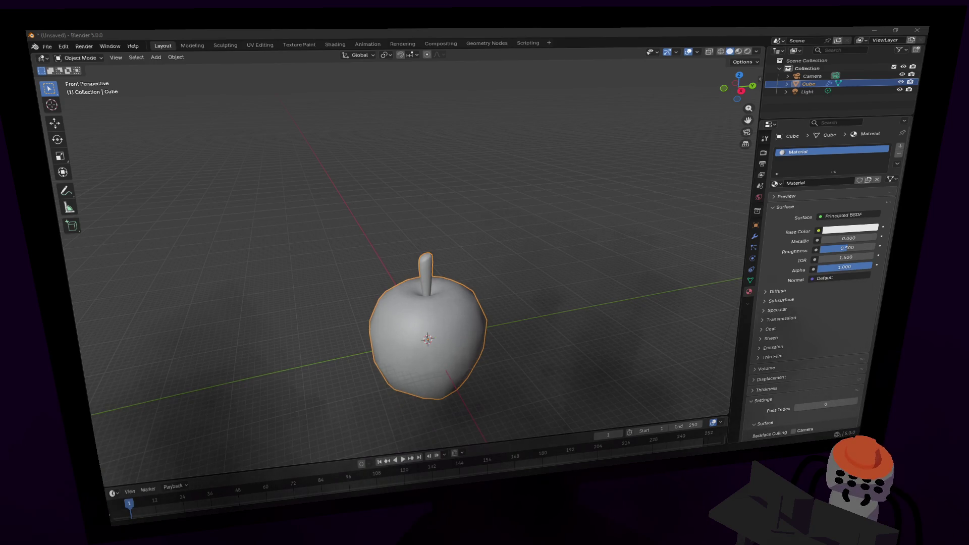
key(alt+Tab)
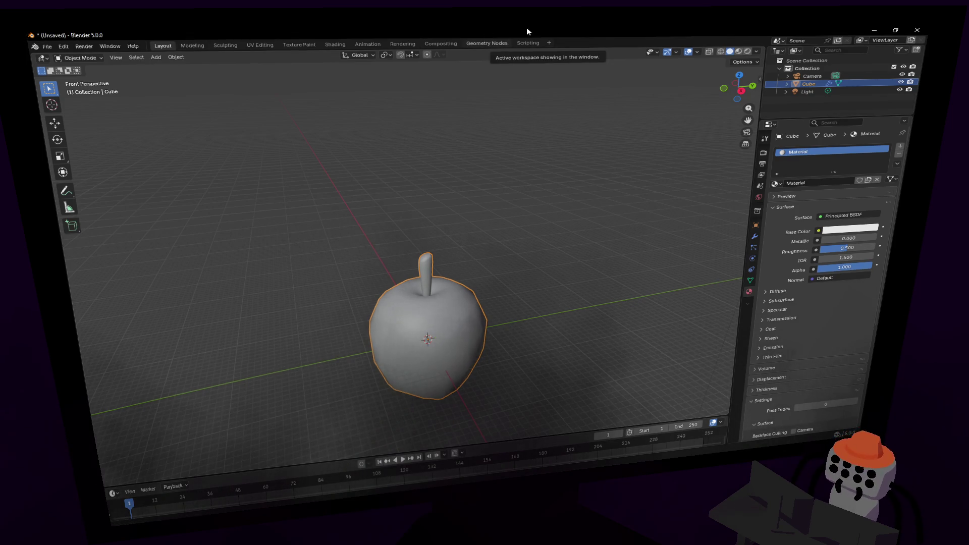
middle_drag(507, 289, 503, 258)
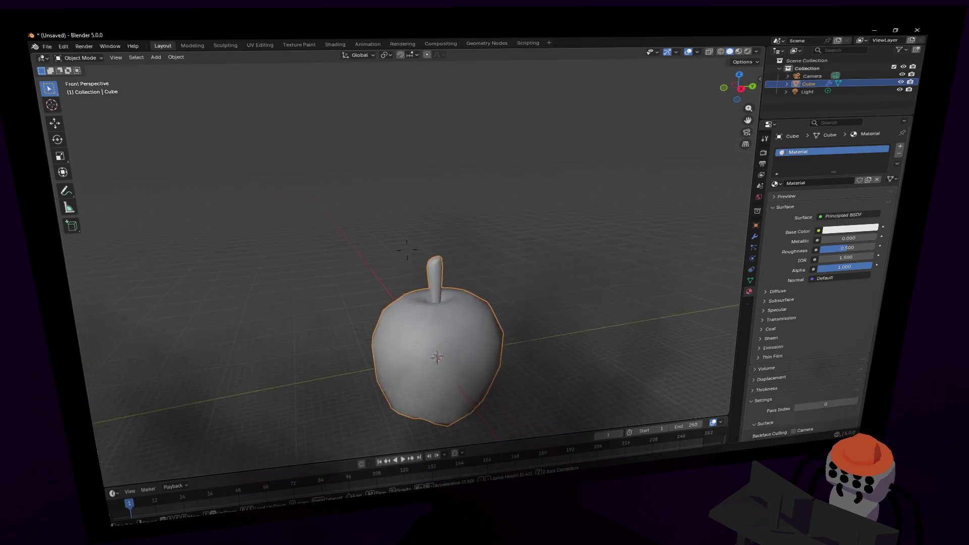
middle_drag(407, 250, 407, 227)
click(900, 146)
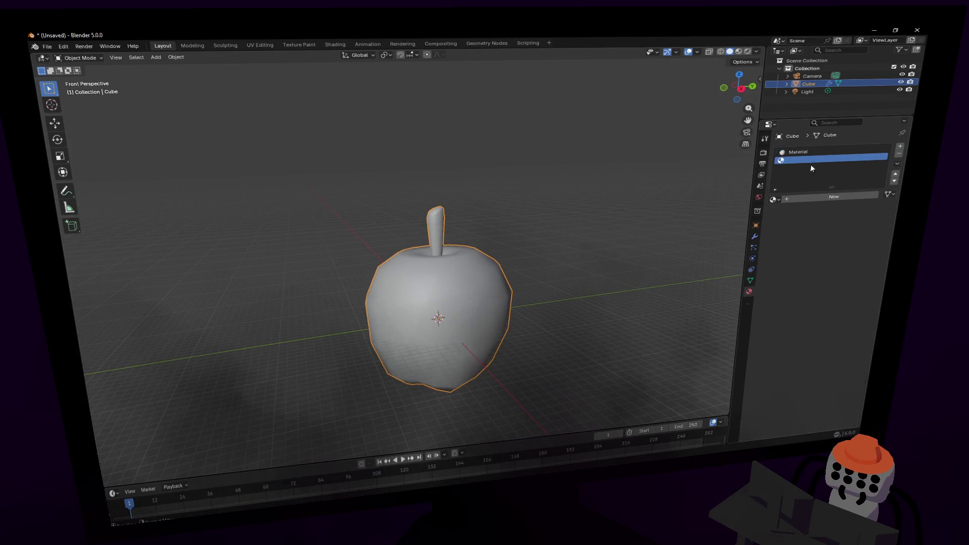
middle_drag(606, 249, 614, 195)
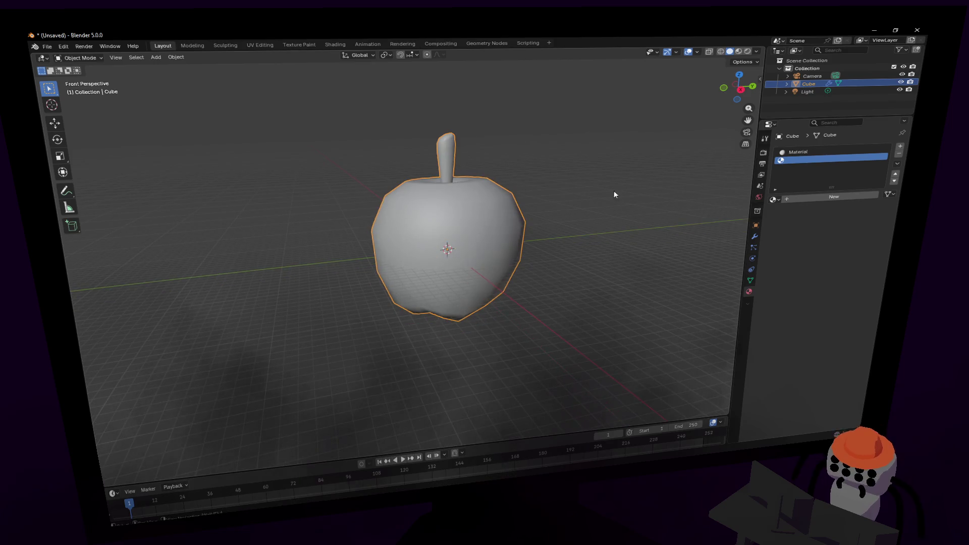
click(898, 157)
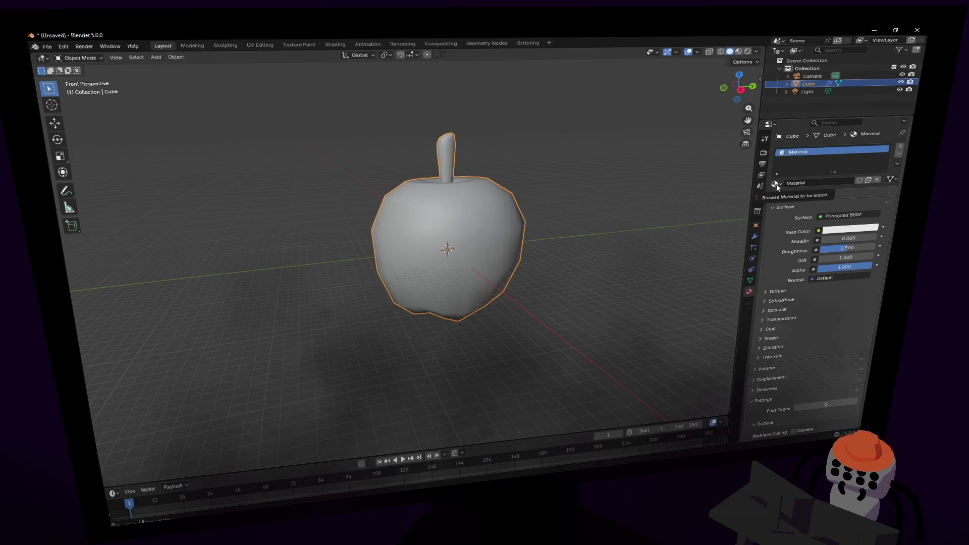
key(shift+grave)
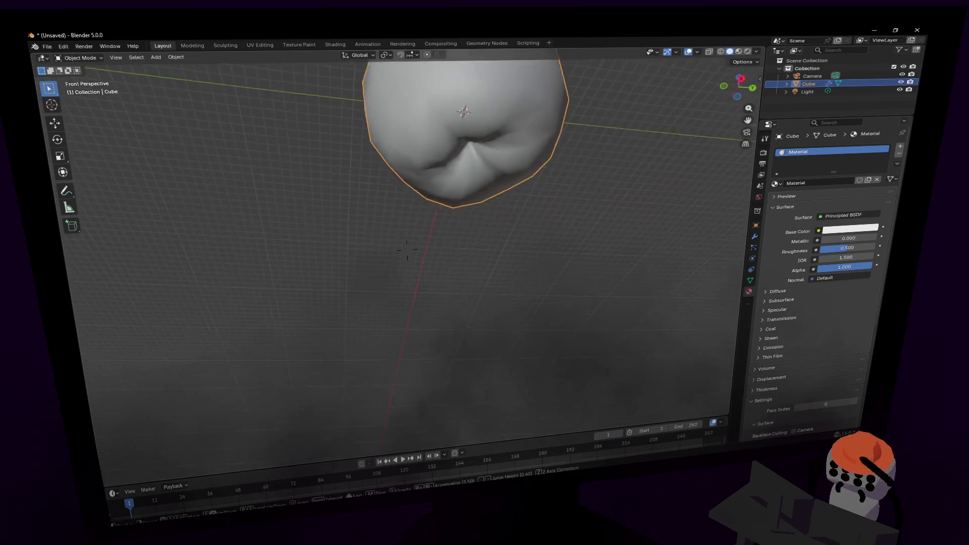
Enter Edit Mode and fly the view in beneath the apple's underside.
click(550, 165)
key(Tab)
middle_drag(550, 165, 483, 148)
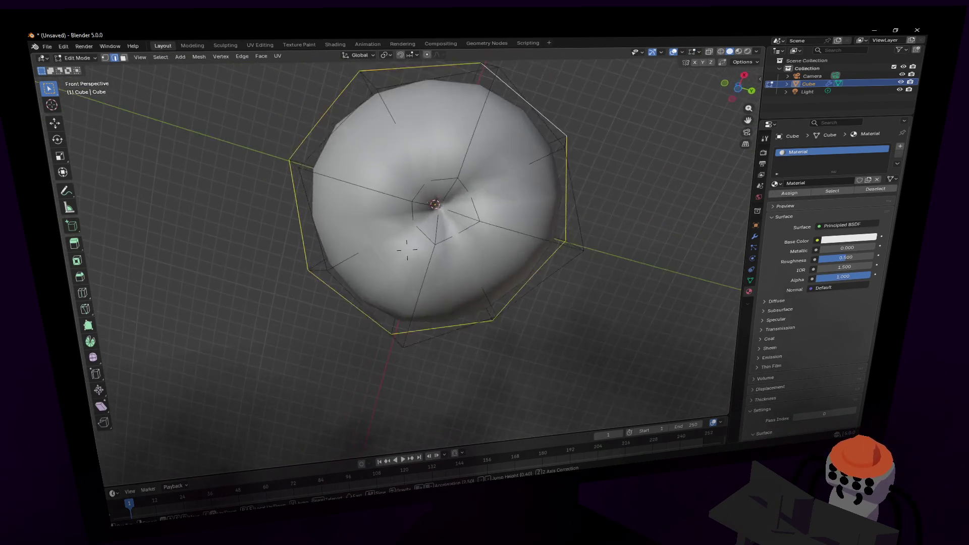
key(shift+grave)
key(w)
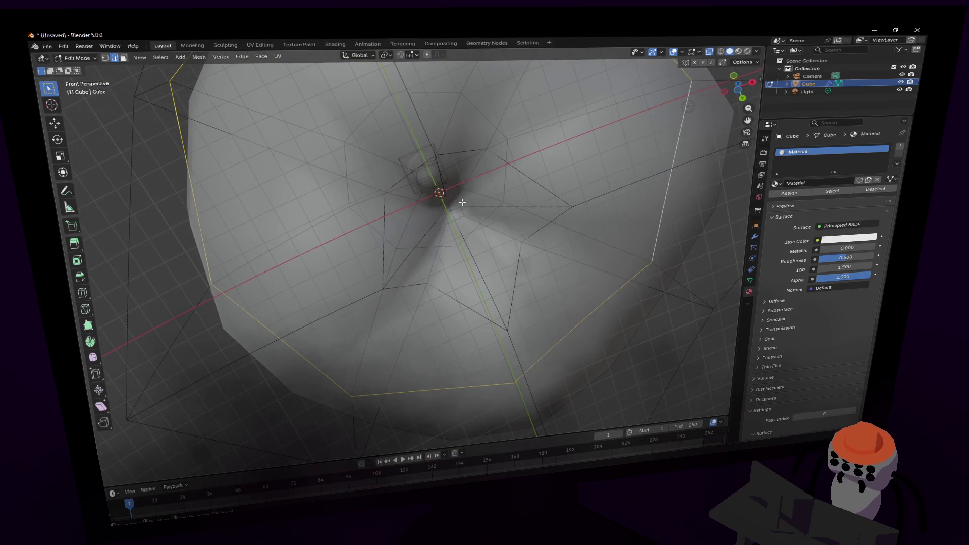
key(Escape)
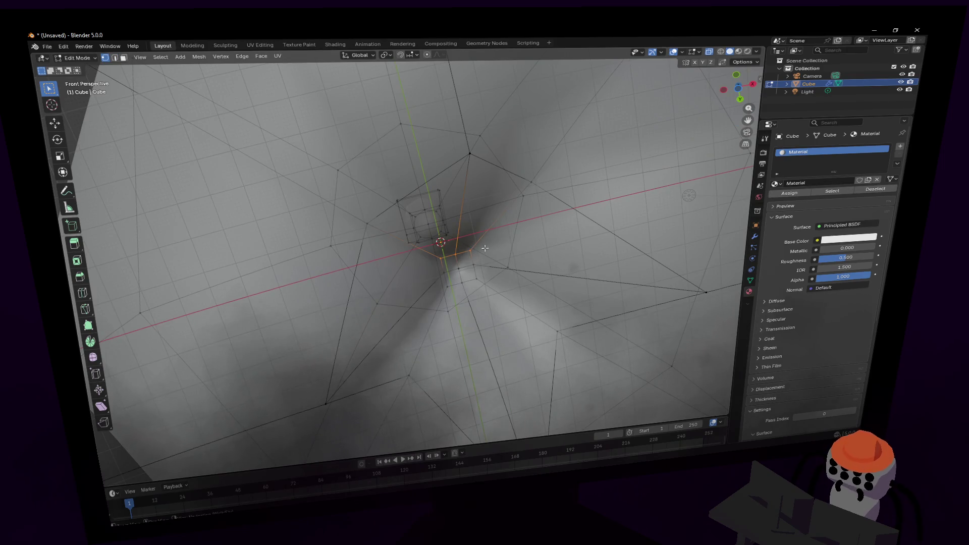
Arrange the bottom dimple vertices into a circle and shift the ring along Z.
drag(489, 242, 437, 303)
right_click(488, 230)
mouse_move(455, 233)
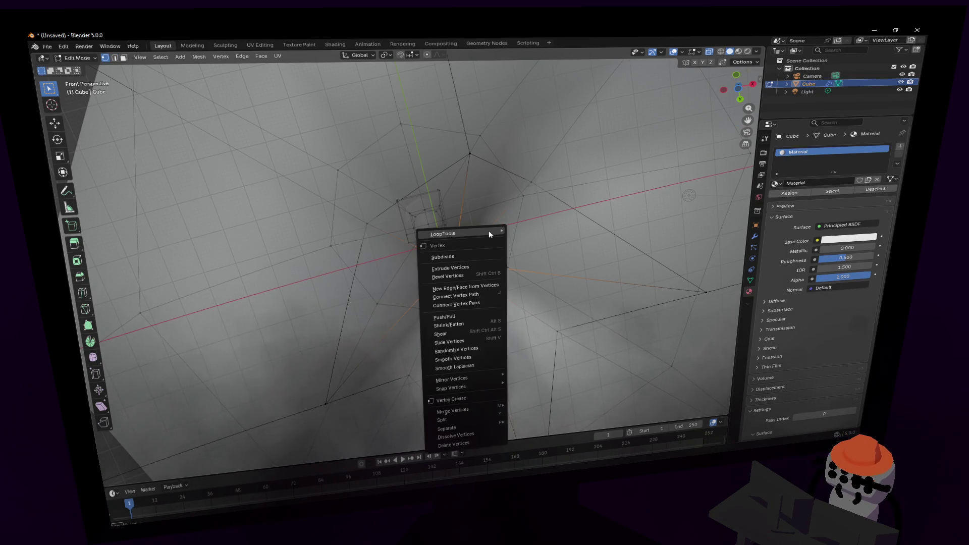
click(541, 238)
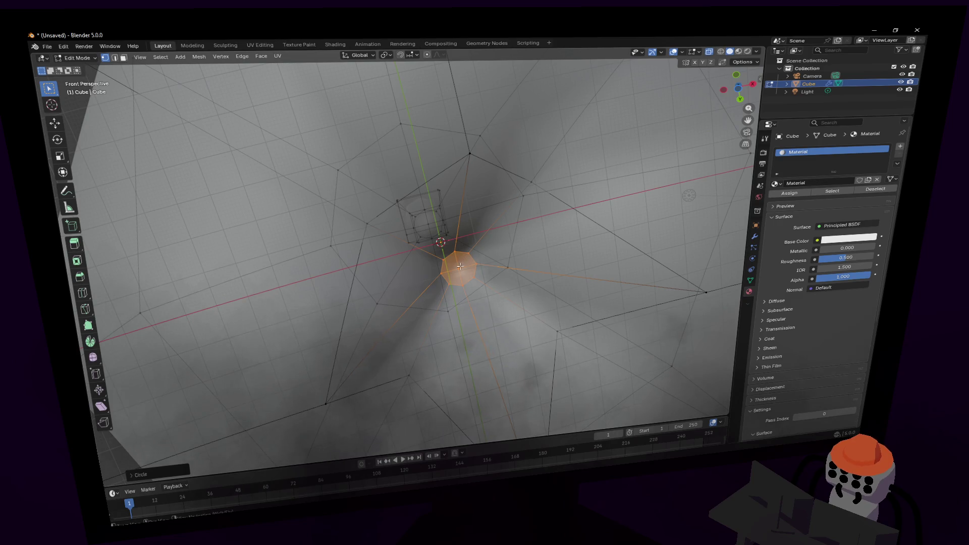
key(g)
key(z)
click(532, 199)
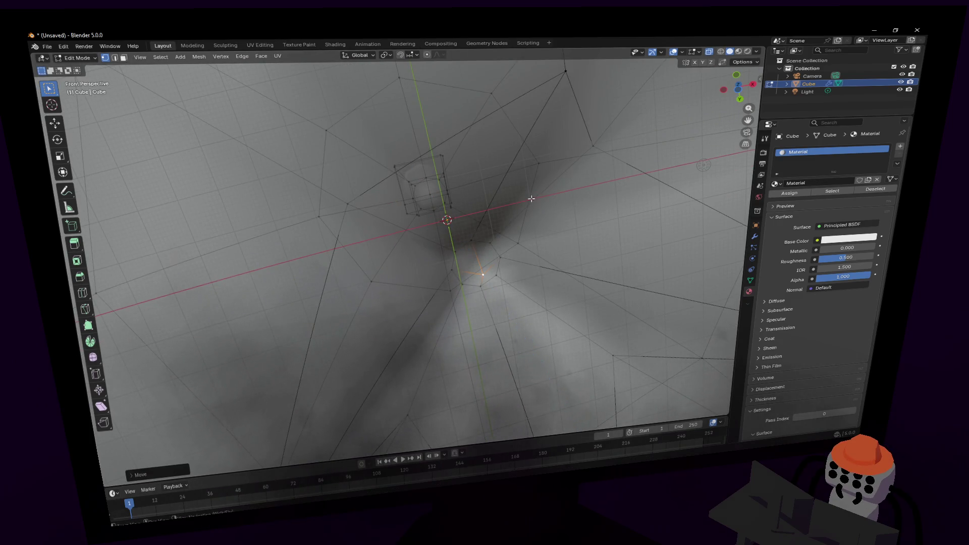
scroll(407, 250, down, 8)
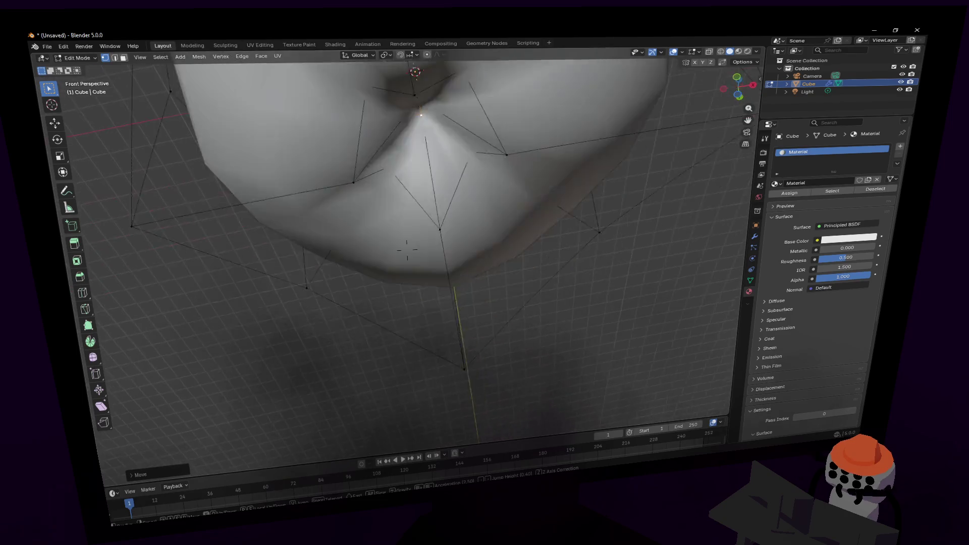
middle_drag(407, 250, 407, 250)
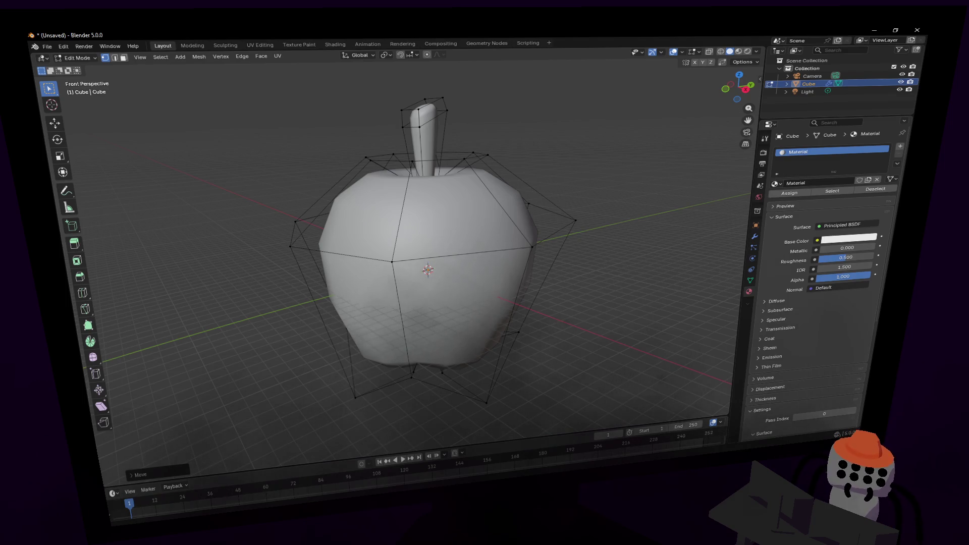
scroll(543, 247, down, 2)
scroll(542, 247, down, 2)
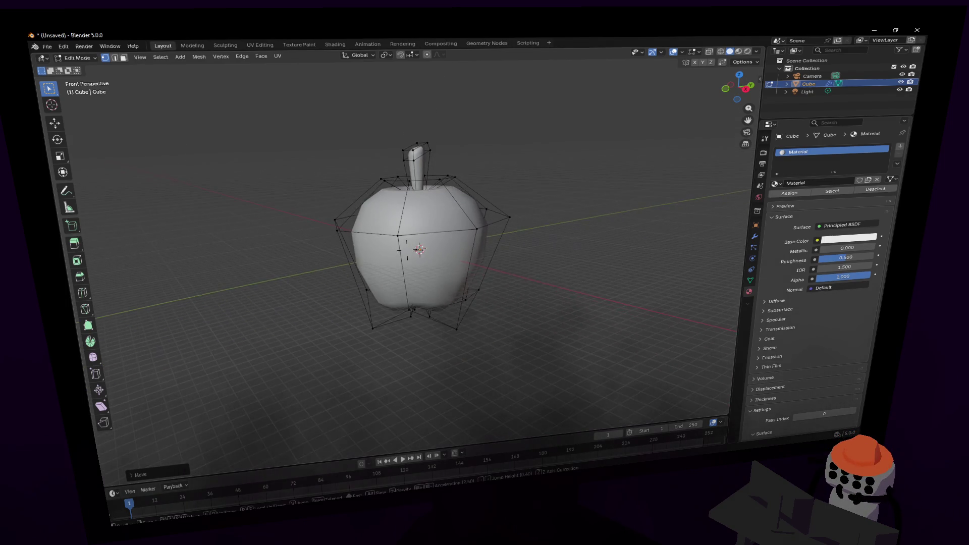
scroll(542, 247, up, 2)
scroll(542, 247, up, 3)
Insert an edge loop near the apple's top and scale it outward.
key(2)
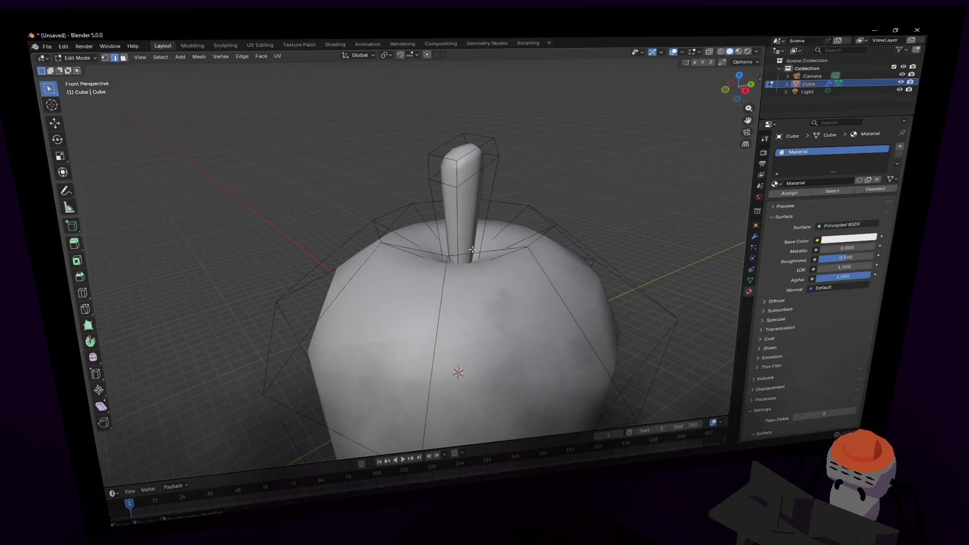
key(ctrl+r)
click(505, 248)
key(s)
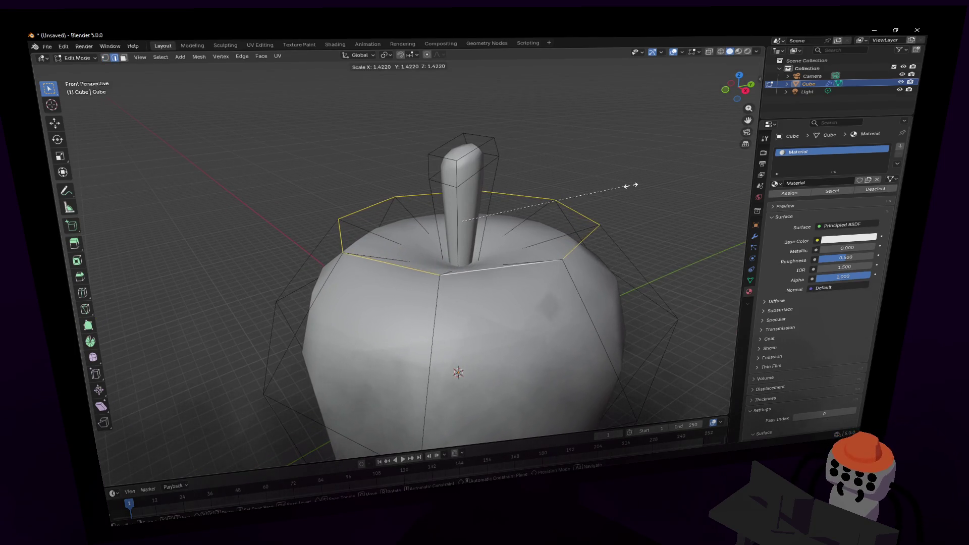
click(610, 186)
scroll(407, 250, down, 2)
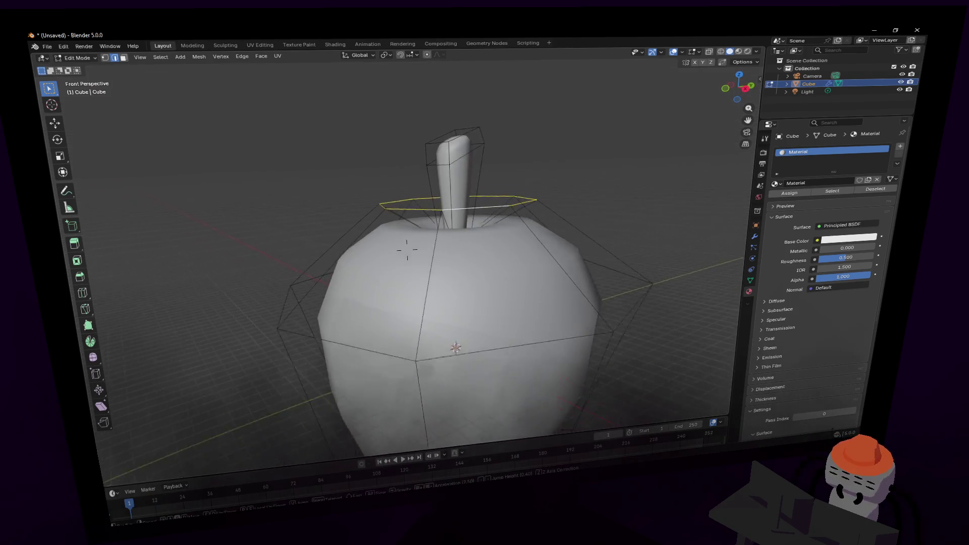
scroll(406, 250, down, 2)
scroll(407, 250, down, 2)
scroll(407, 250, down, 2)
scroll(407, 249, down, 1)
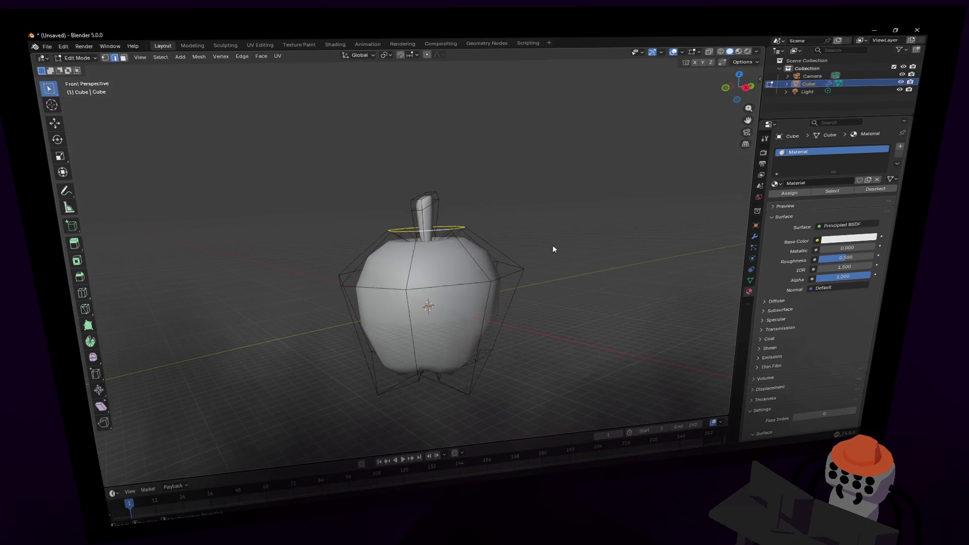
Select the edge loop around the stem tip and mark it sharp.
key(Tab)
middle_drag(407, 250, 522, 243)
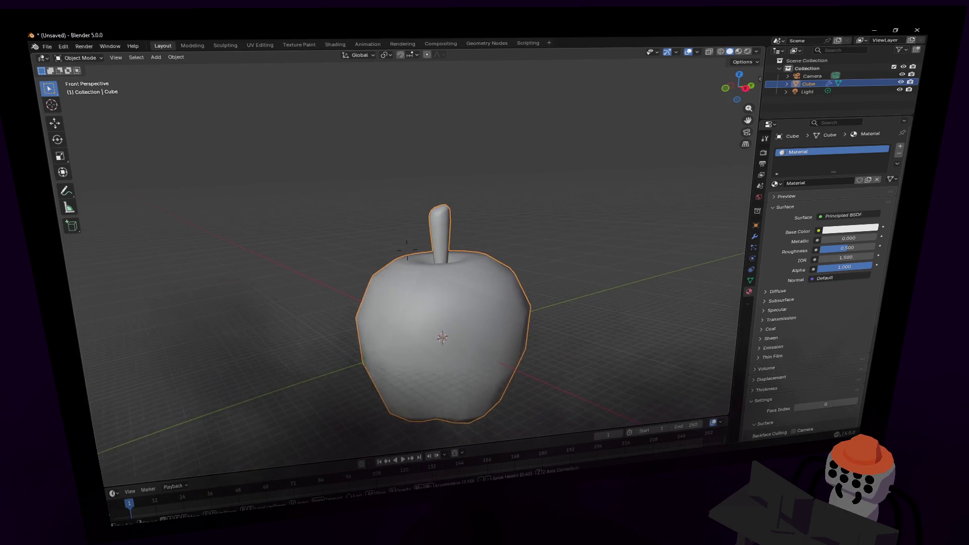
scroll(484, 205, up, 2)
key(Tab)
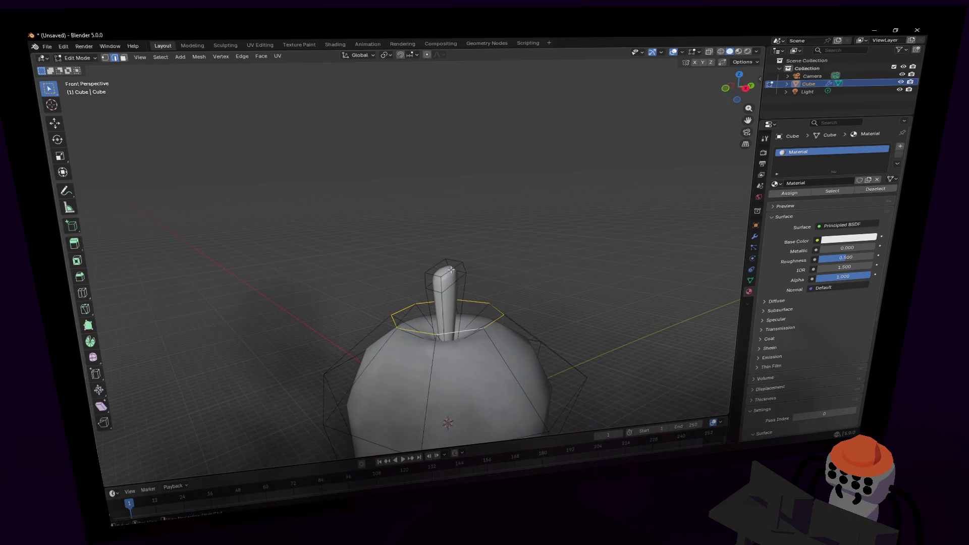
click(452, 268)
alt+click(462, 276)
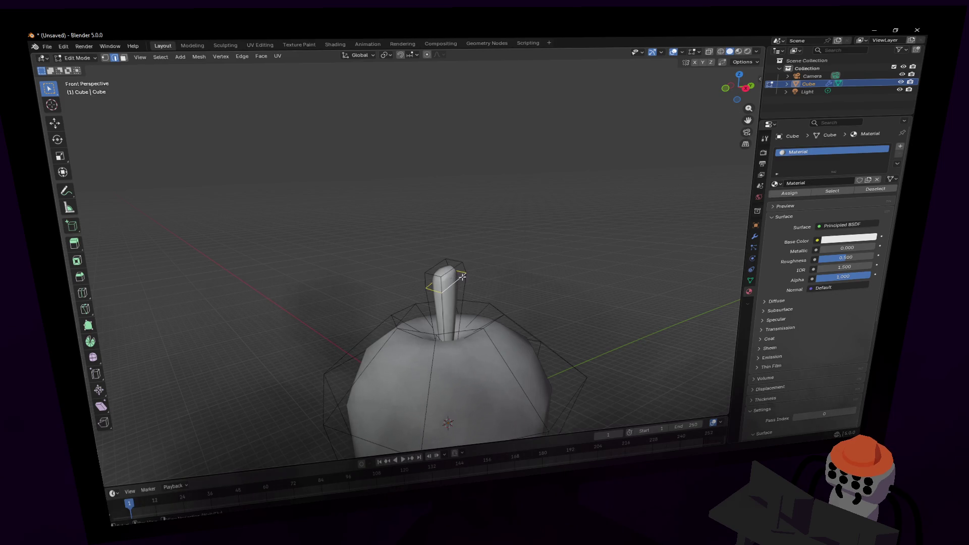
middle_drag(514, 228, 513, 225)
key(ctrl+e)
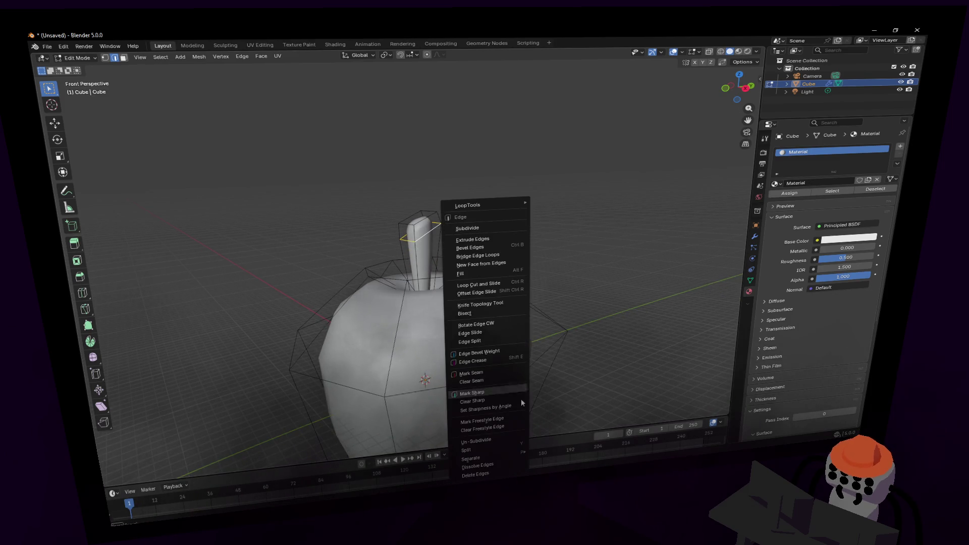
click(499, 386)
key(Tab)
key(Tab)
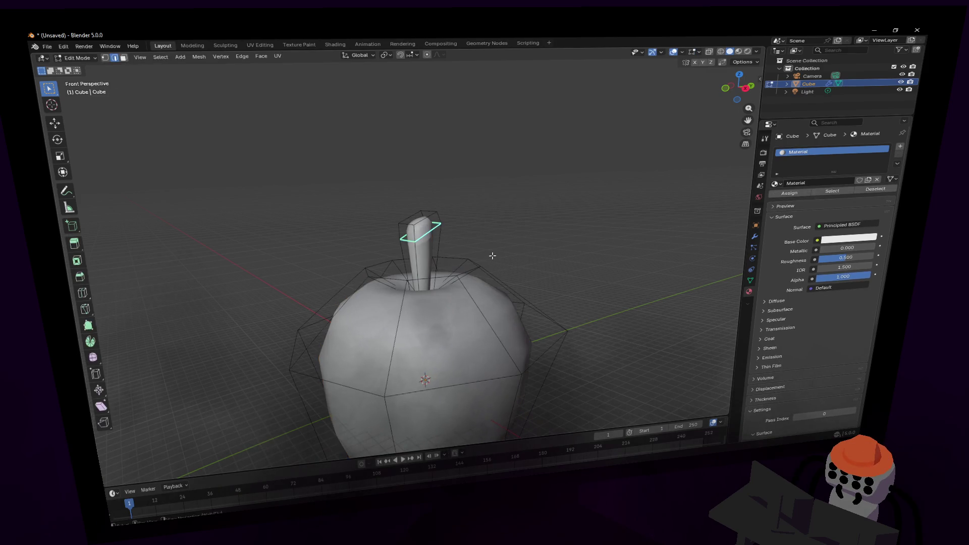
key(Tab)
key(Tab)
Switch the viewport to Material Preview and then Rendered shading.
middle_drag(492, 256, 485, 243)
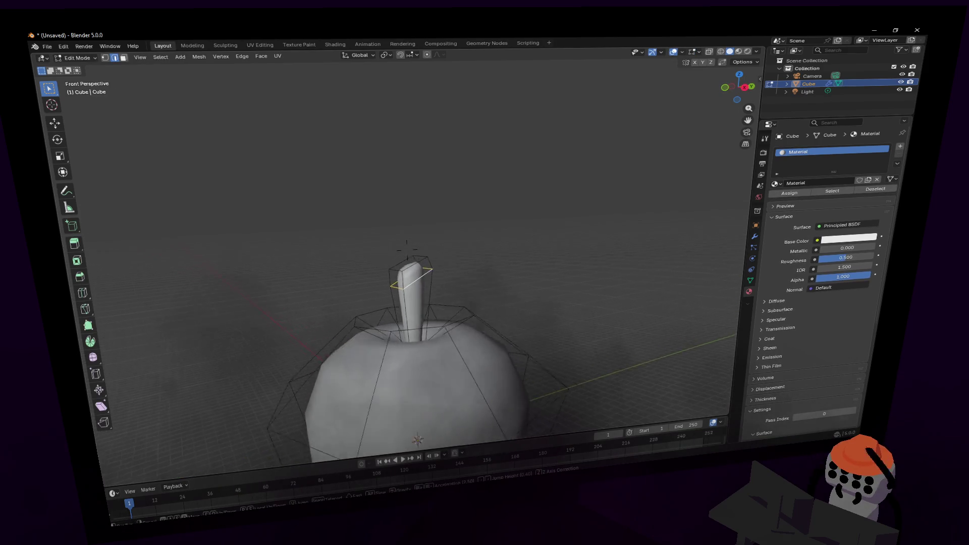
middle_drag(408, 250, 509, 248)
scroll(509, 247, up, 2)
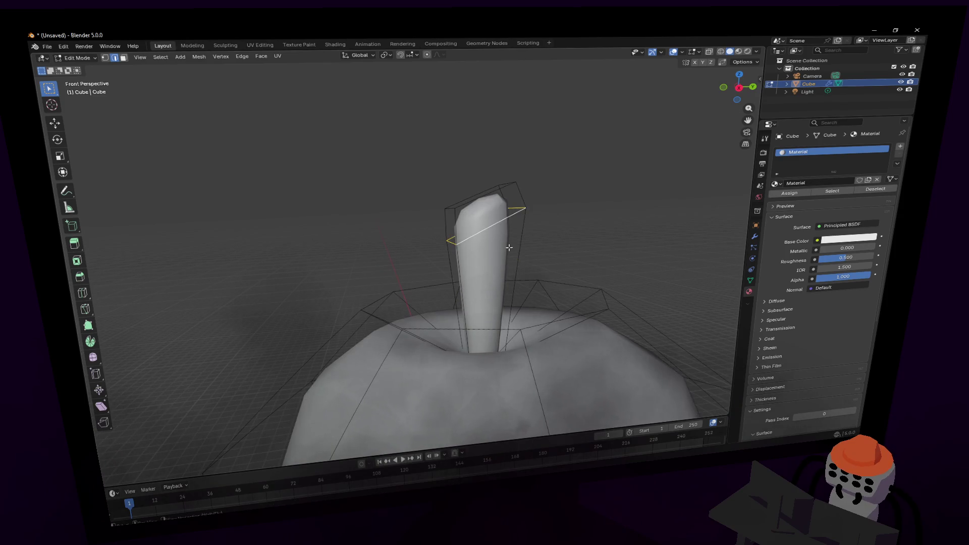
scroll(509, 250, down, 3)
scroll(509, 250, down, 2)
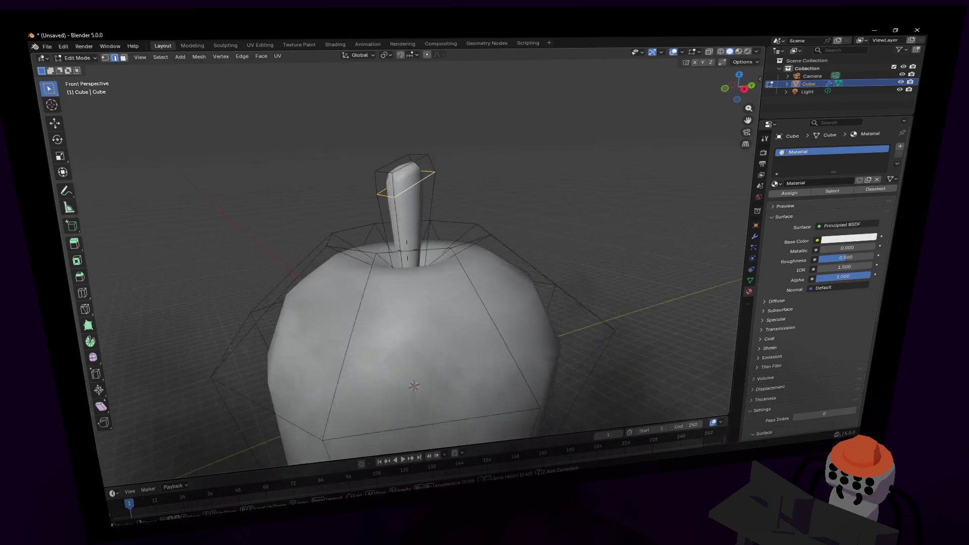
click(738, 51)
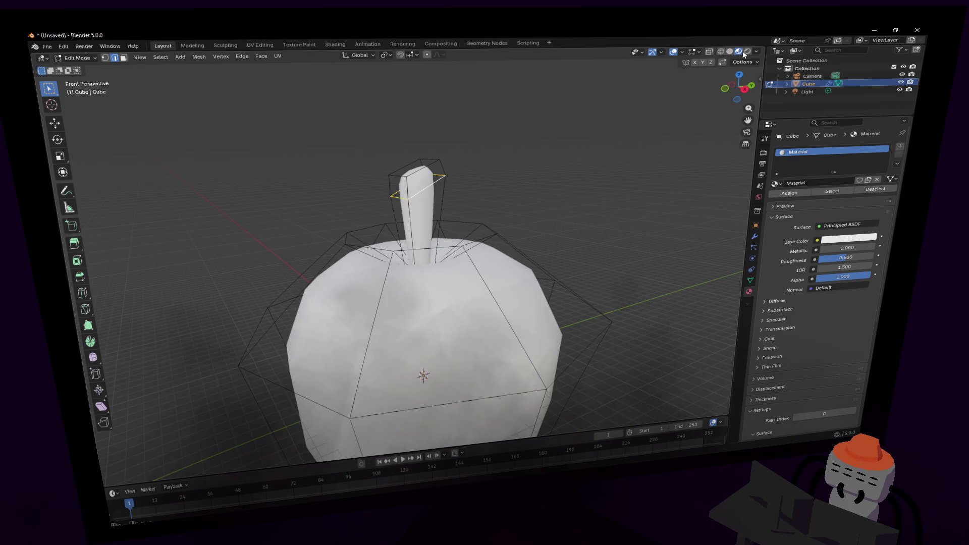
click(748, 51)
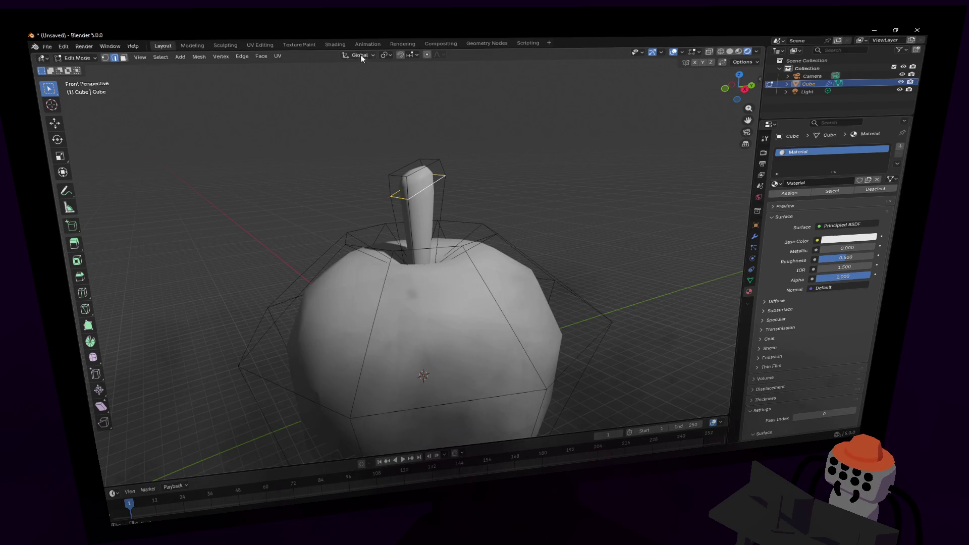
In the Shading workspace, delete the Principled BSDF node from the apple's material.
click(334, 44)
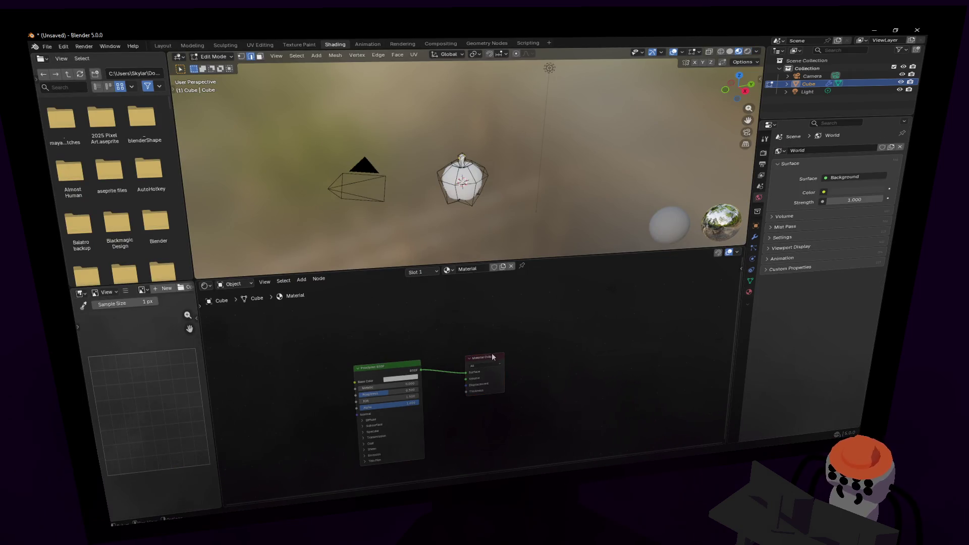
click(376, 369)
key(x)
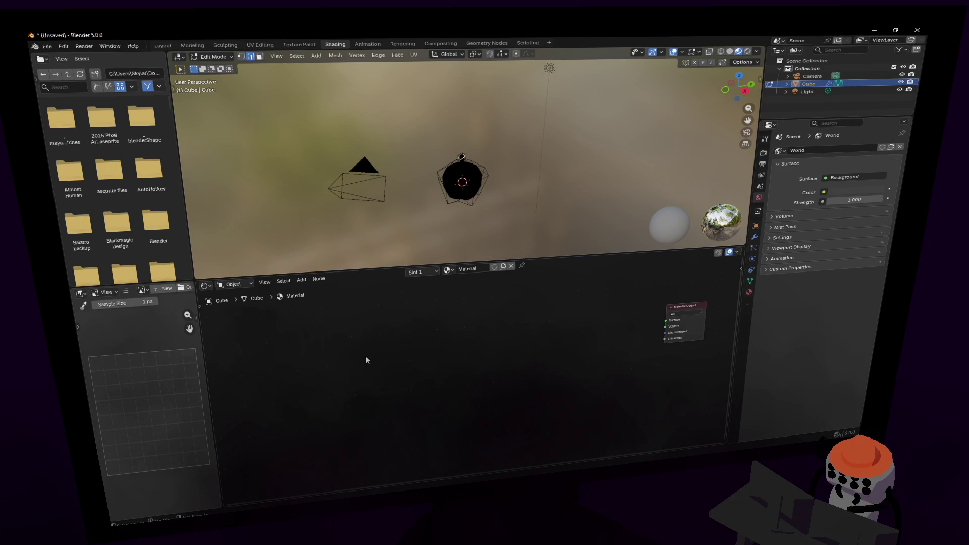
key(shift+a)
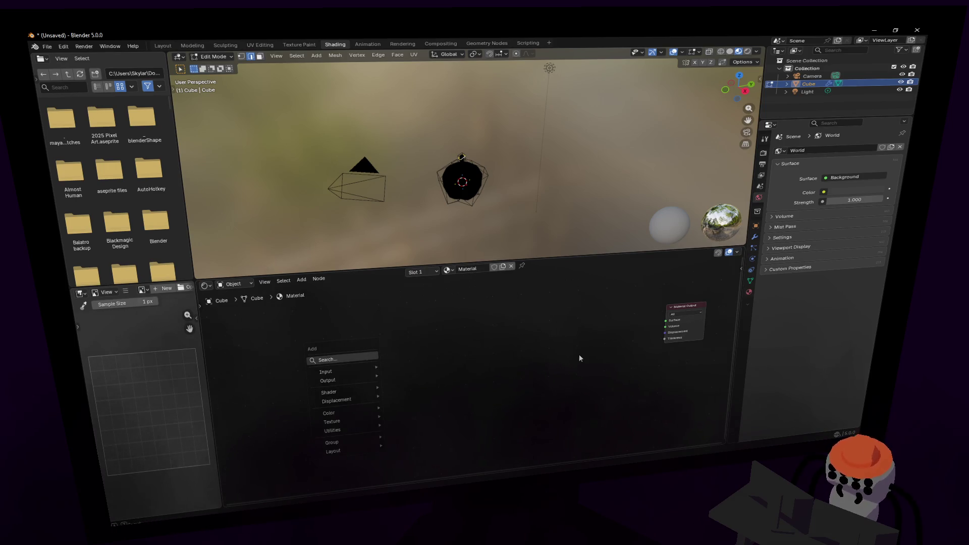
key(Escape)
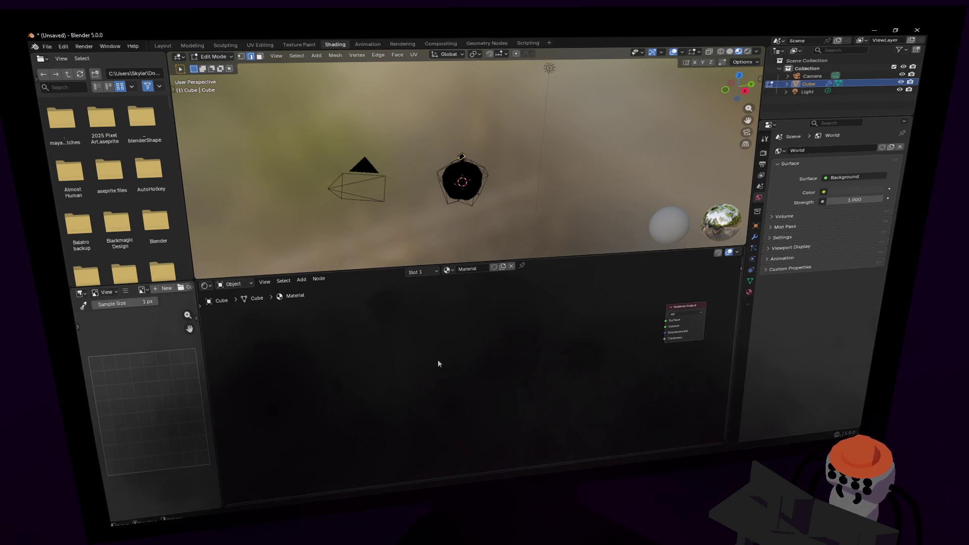
Add an Image Texture node to the apple's material.
key(t)
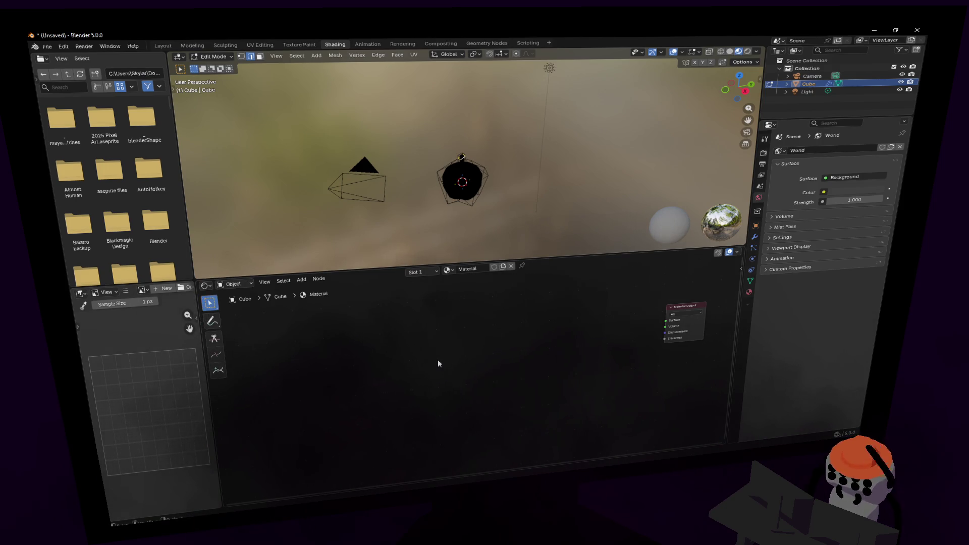
key(t)
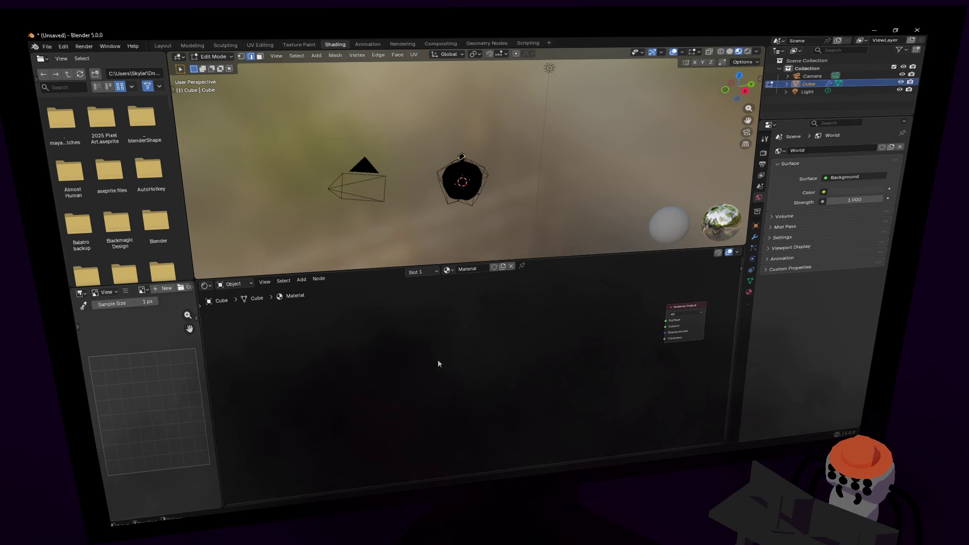
key(shift+a)
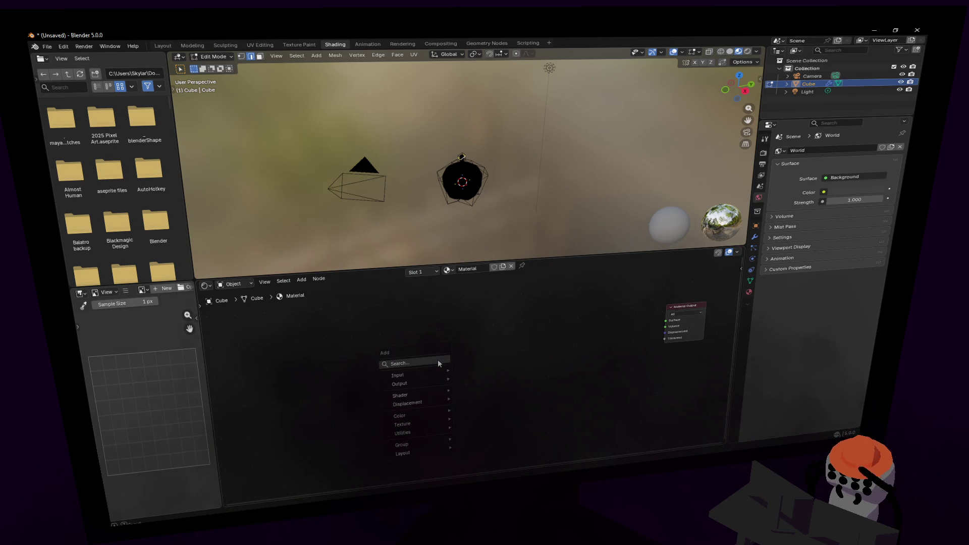
text(textur)
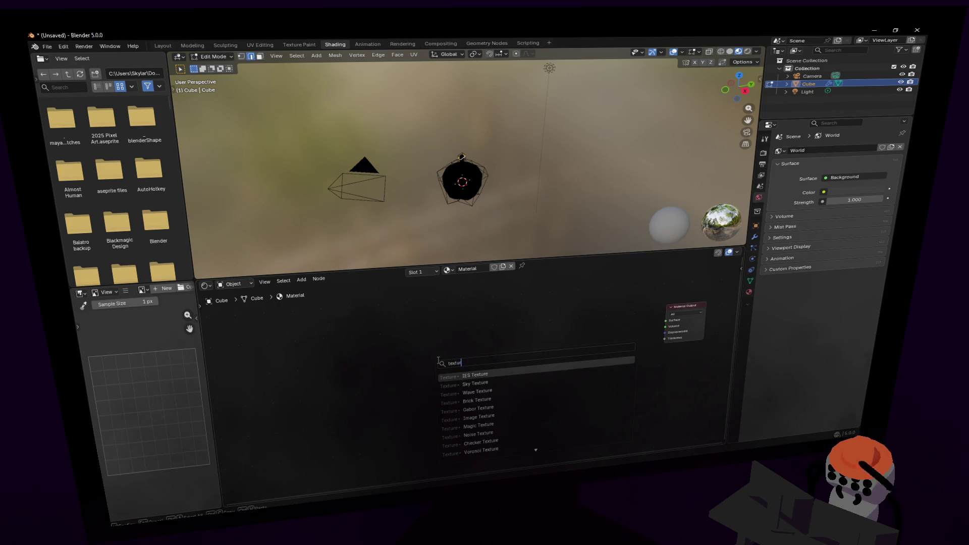
key(Down)
key(Down)
key(Down)
key(Down)
key(Down)
key(Return)
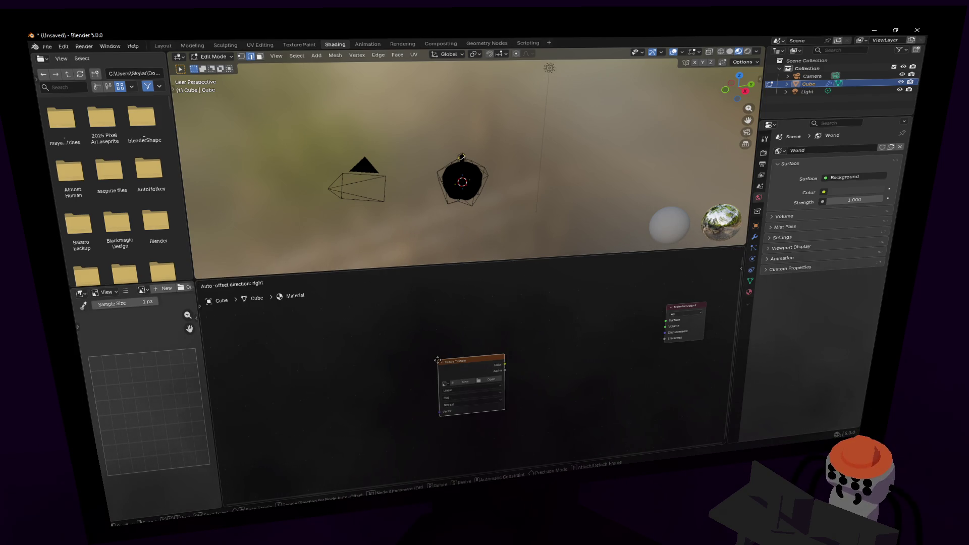
click(422, 332)
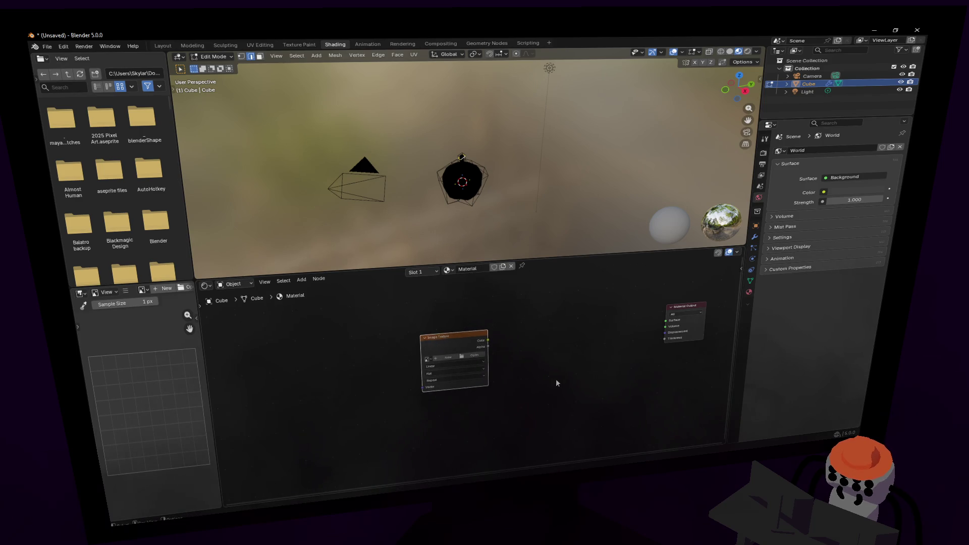
Pan the node editor and move the Image Texture node further left of Material Output.
ctrl+middle_drag(556, 383, 494, 382)
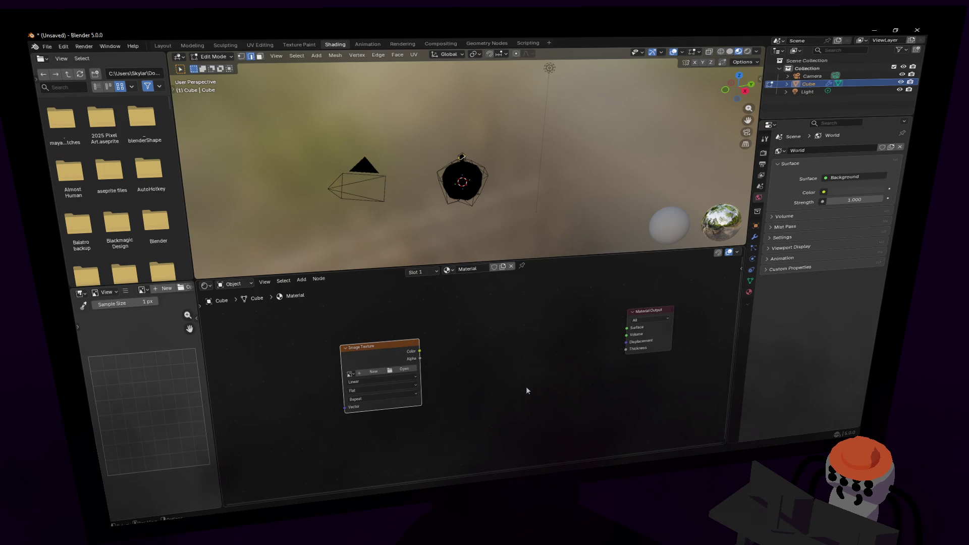
middle_drag(500, 395, 474, 406)
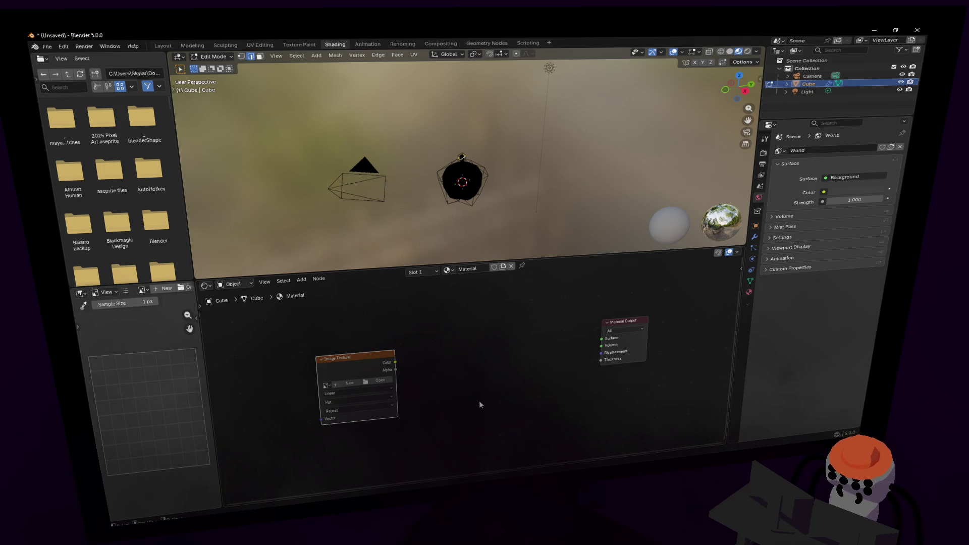
mouse_move(479, 404)
middle_down()
mouse_move(463, 382)
mouse_move(465, 394)
middle_up()
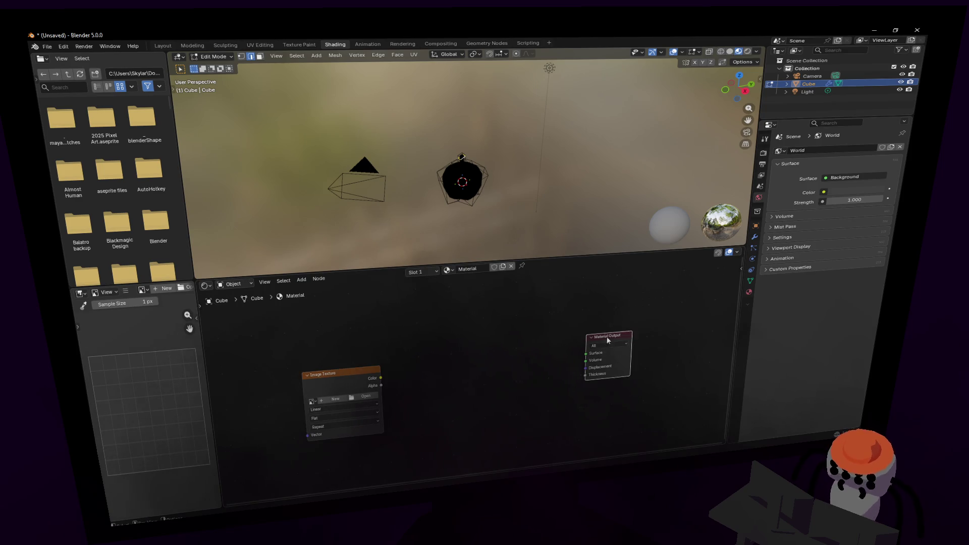
middle_drag(441, 457, 433, 356)
mouse_move(348, 358)
middle_down()
mouse_move(354, 432)
mouse_move(351, 374)
mouse_move(364, 412)
mouse_move(368, 388)
middle_up()
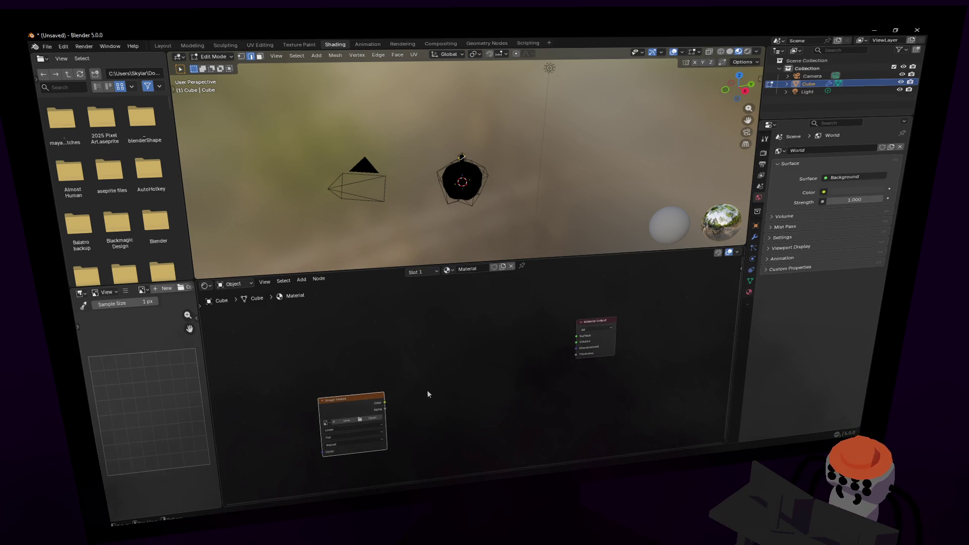
middle_drag(427, 394, 493, 417)
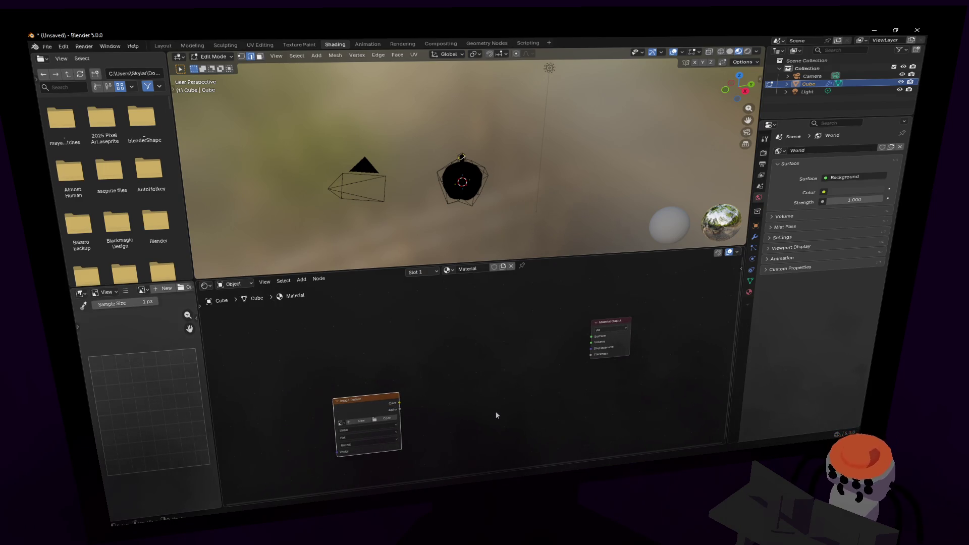
drag(371, 408, 329, 413)
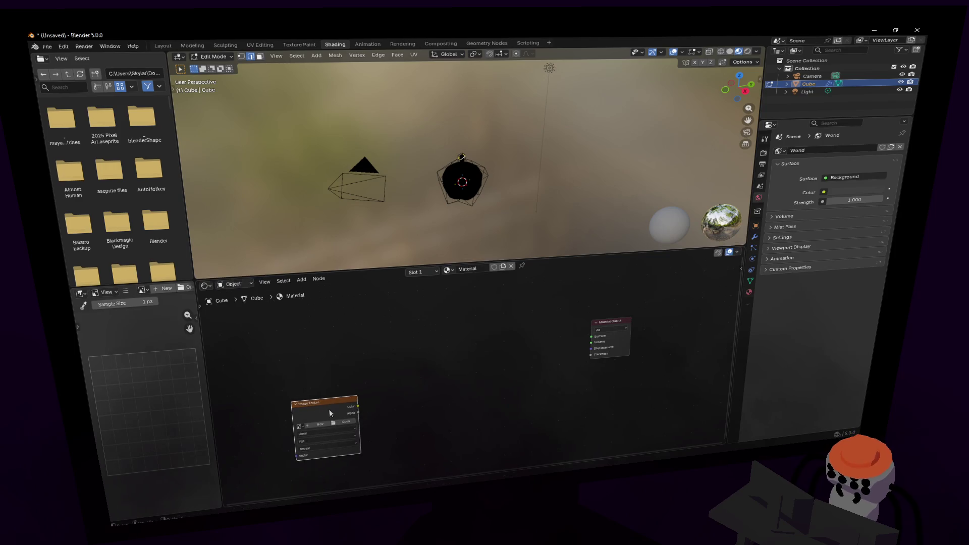
Add a Color Ramp node and place it left of Material Output.
key(shift+a)
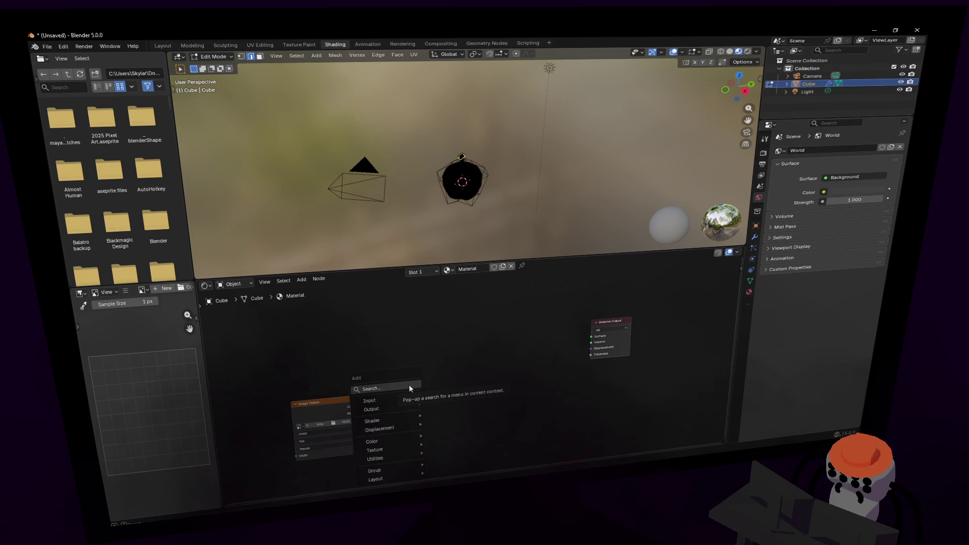
key(Escape)
key(shift+a)
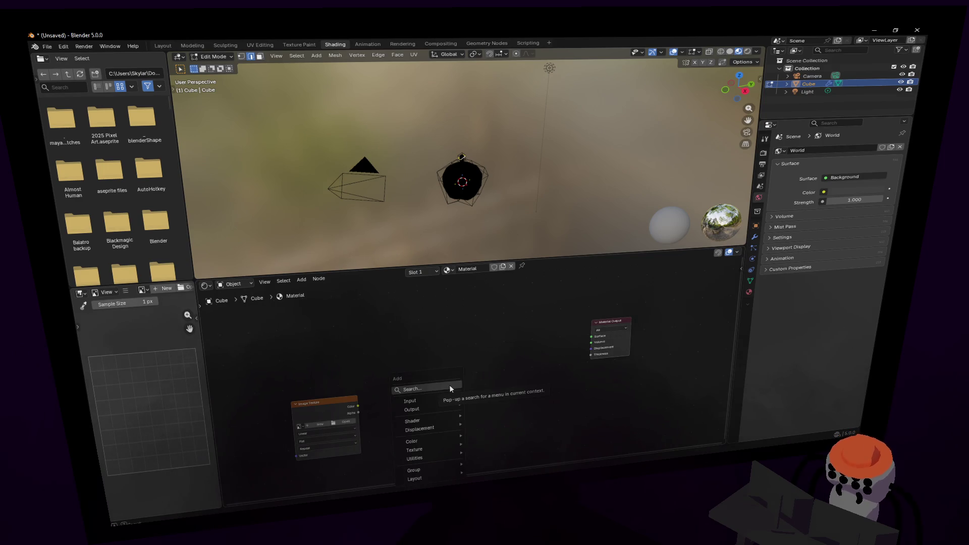
click(450, 388)
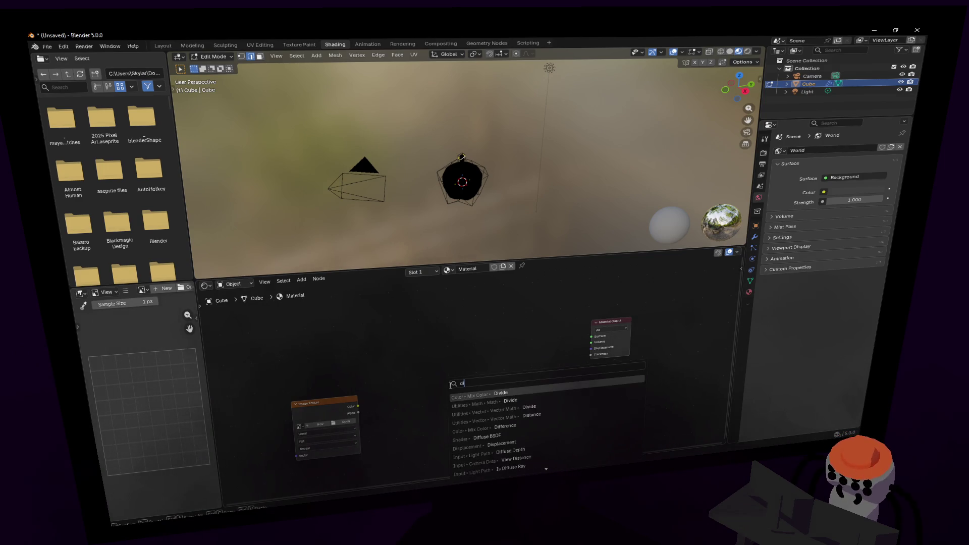
text(ramp)
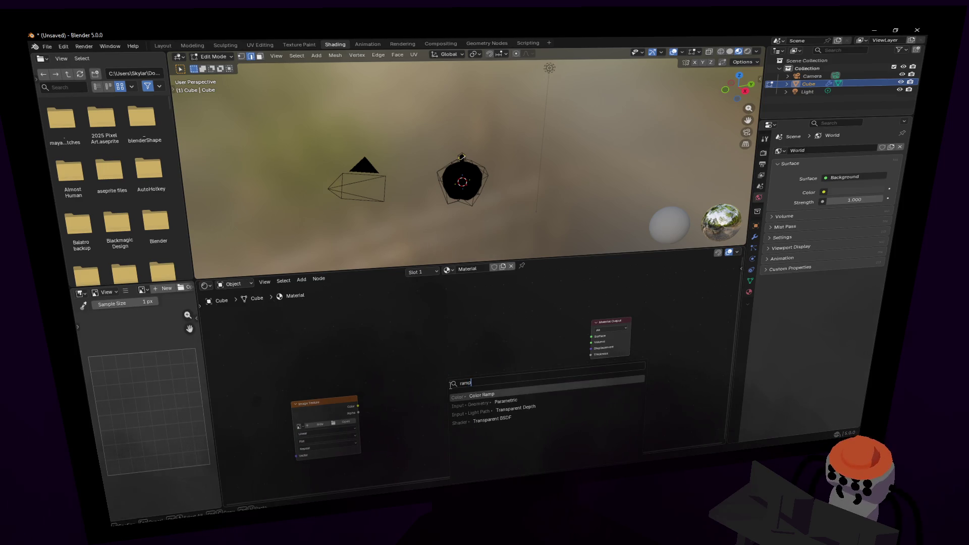
key(Return)
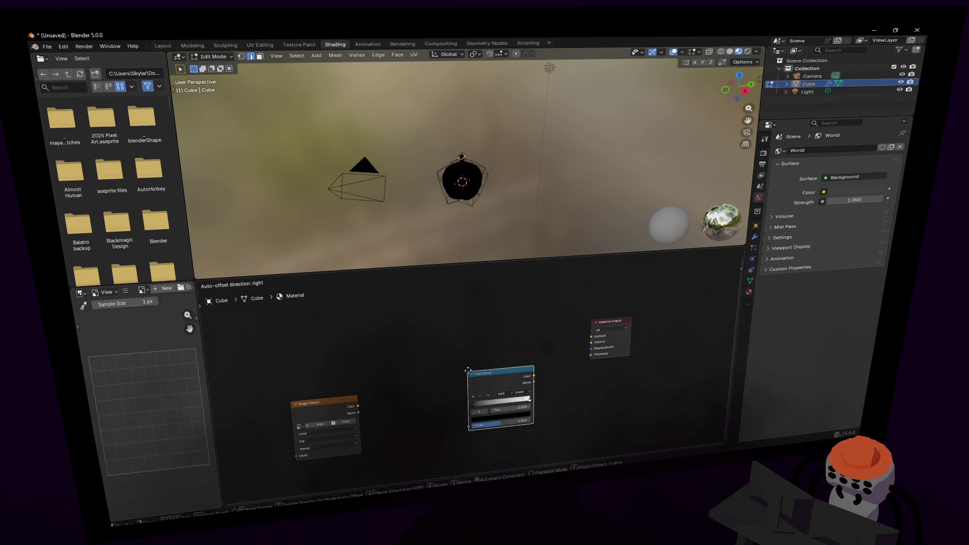
click(371, 307)
Darken the left end of the Color Ramp's gradient.
middle_drag(373, 337, 429, 364)
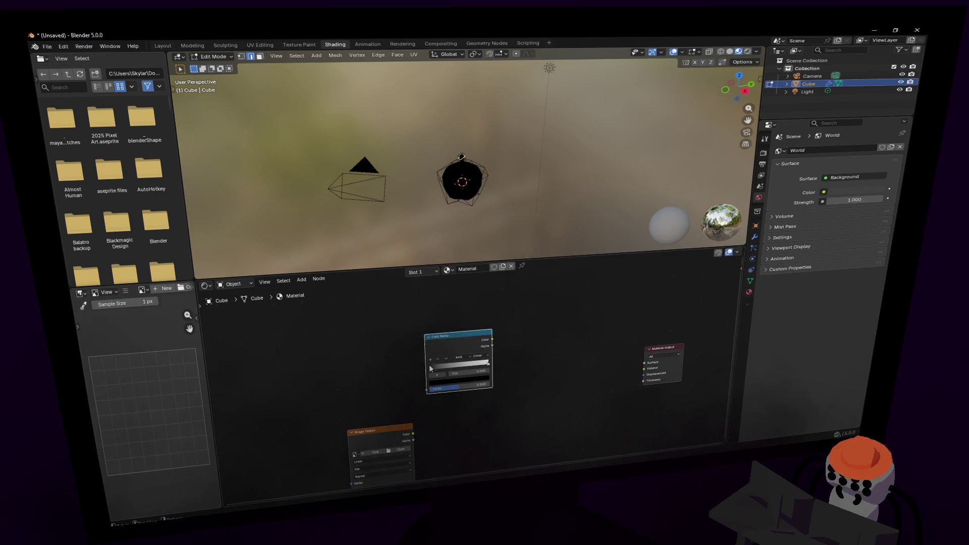
drag(446, 371, 434, 369)
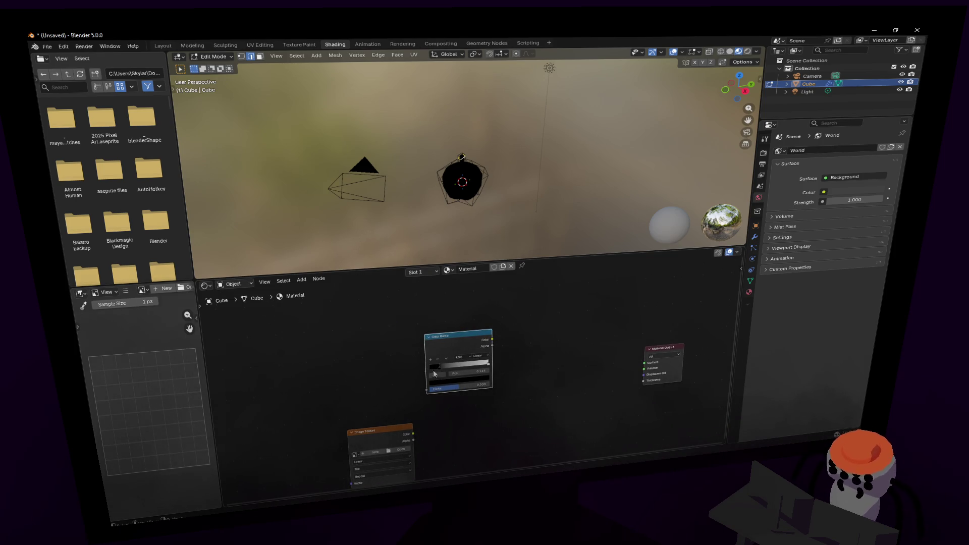
middle_drag(365, 389, 357, 346)
key(shift+a)
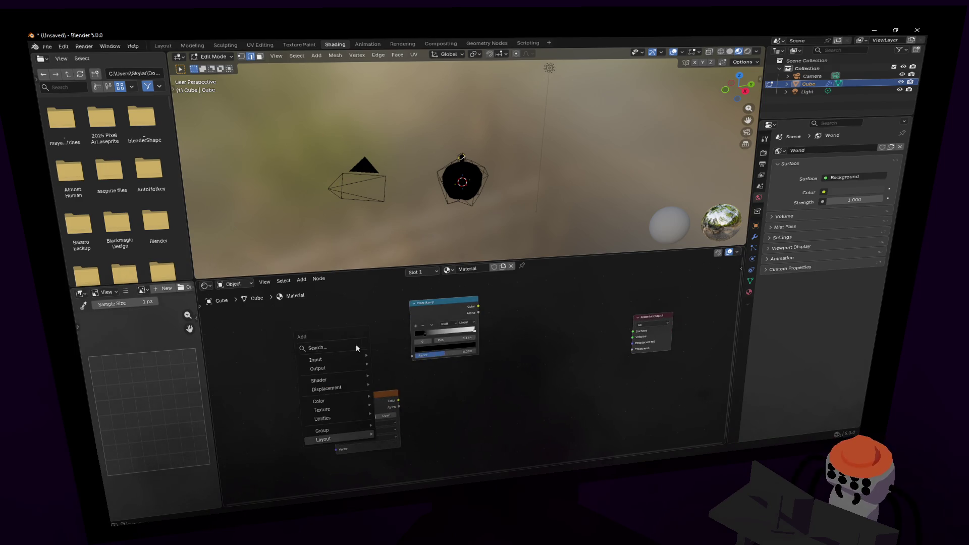
text(d)
Add a Principled BSDF node at the far left and shift the Color Ramp beside it.
key(BackSpace)
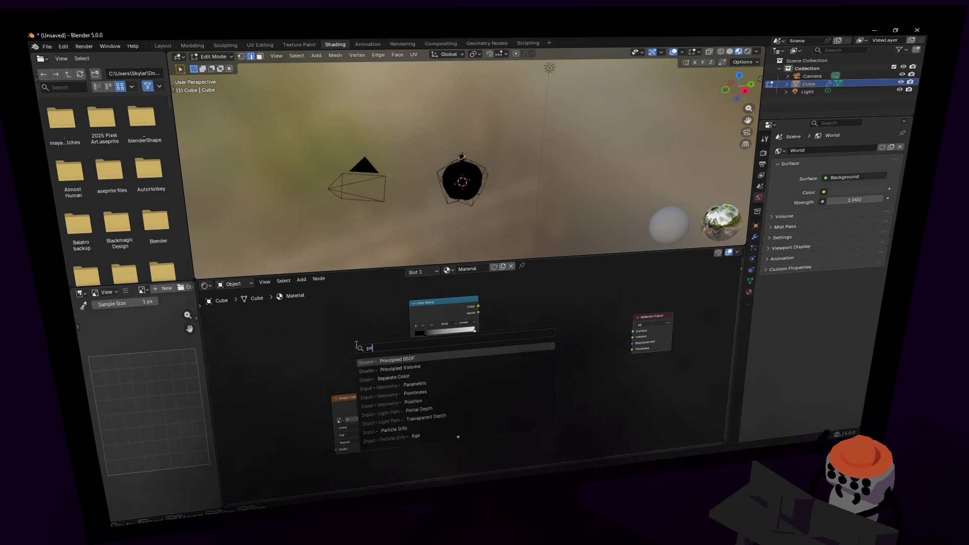
text(princ)
key(Return)
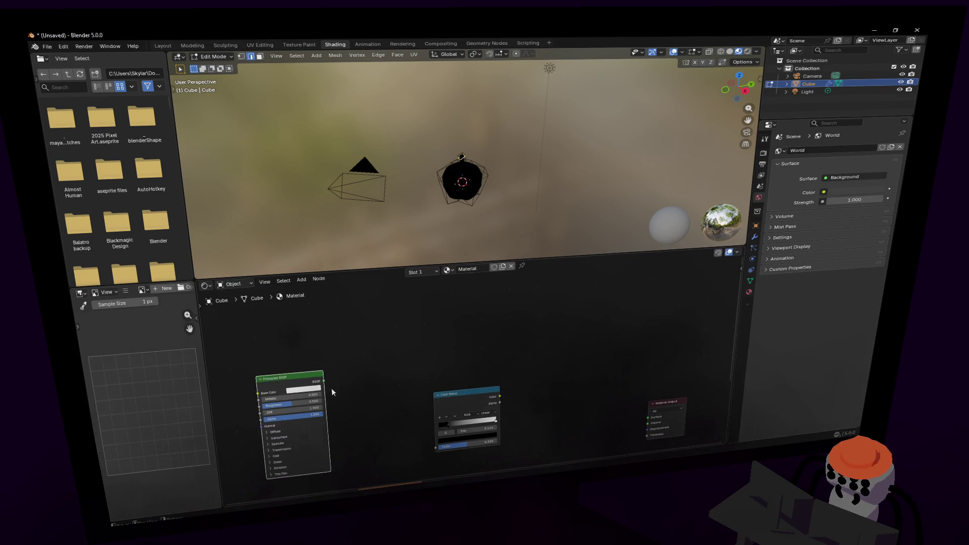
click(331, 333)
drag(469, 334, 396, 326)
mouse_move(314, 335)
mouse_down()
mouse_move(359, 358)
mouse_move(299, 354)
mouse_move(367, 385)
mouse_up()
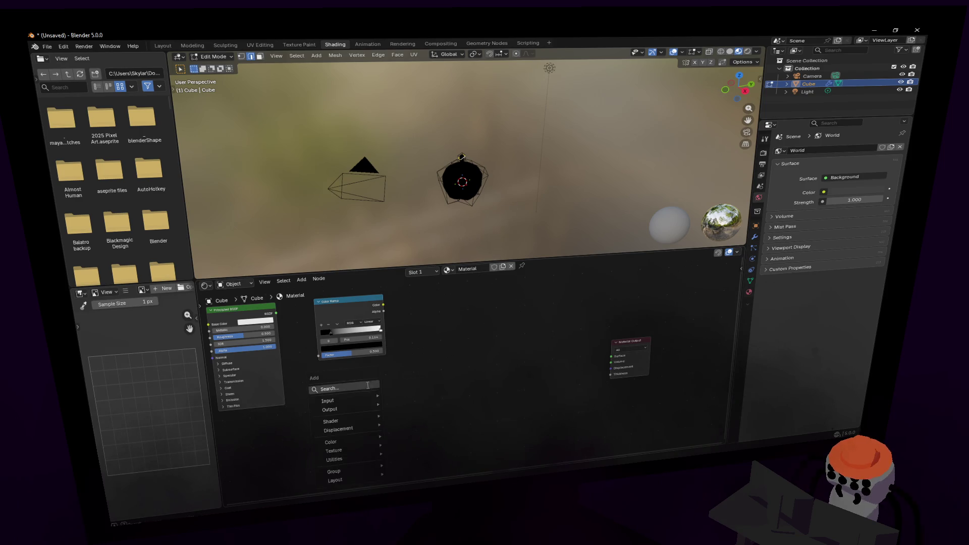
text(sha)
Add a Shader to RGB node and position it beside the Principled BSDF.
key(Return)
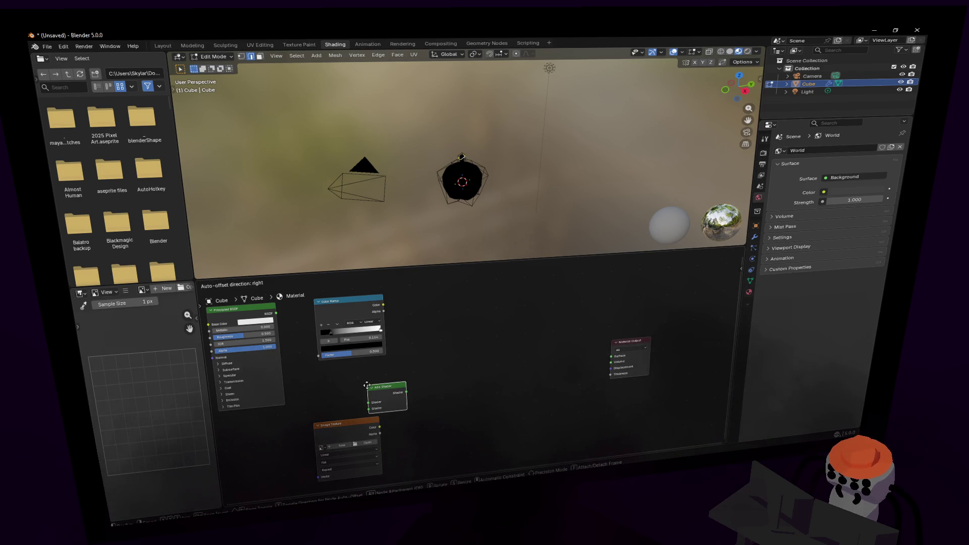
click(536, 351)
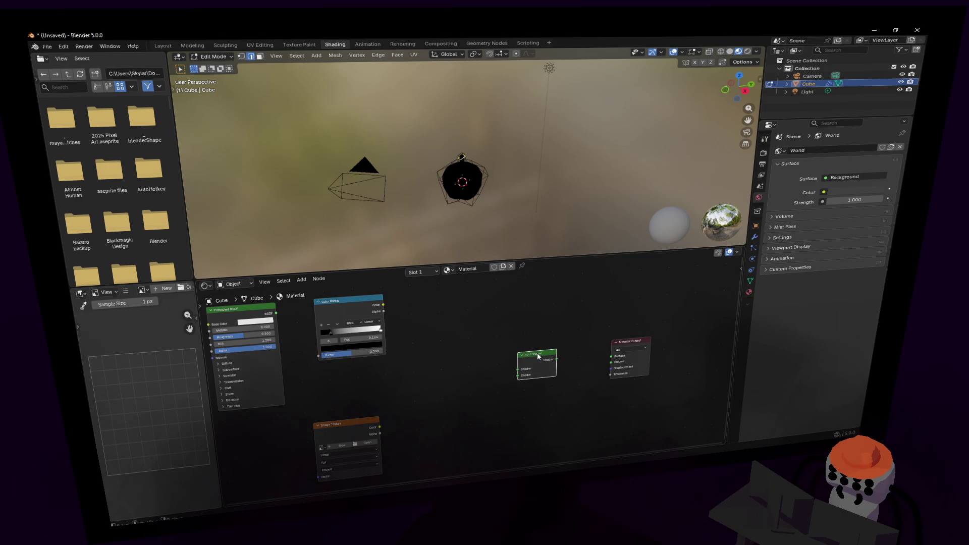
key(shift+a)
text(sha)
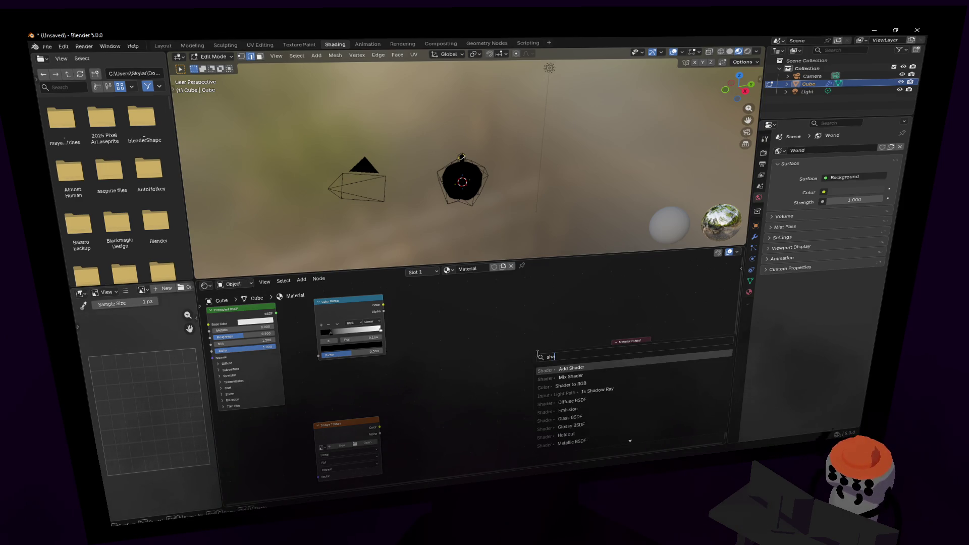
text(der)
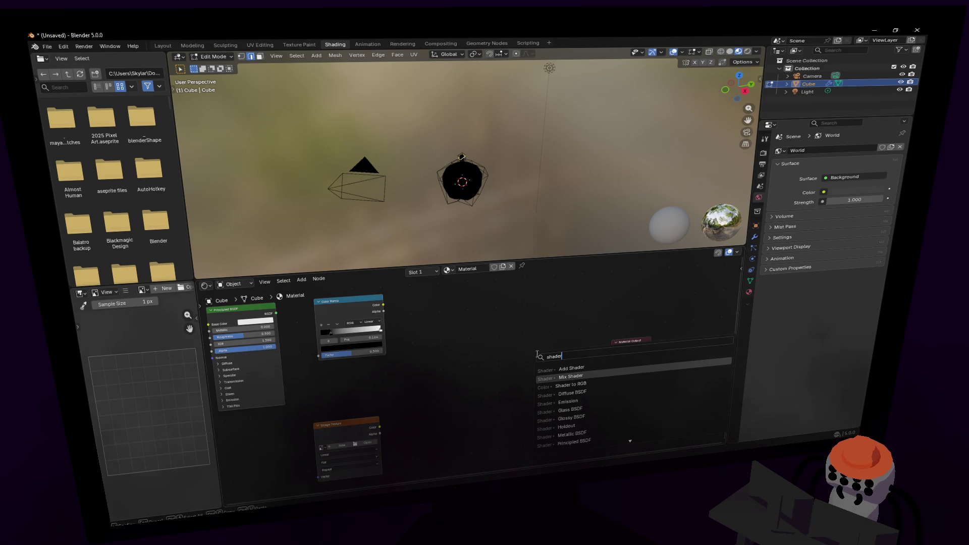
key(Down)
key(Return)
mouse_move(580, 362)
mouse_down()
mouse_move(297, 365)
mouse_move(280, 305)
mouse_move(388, 361)
mouse_up()
Feed the Shader to RGB colour into the Color Ramp's factor input.
drag(424, 326, 446, 325)
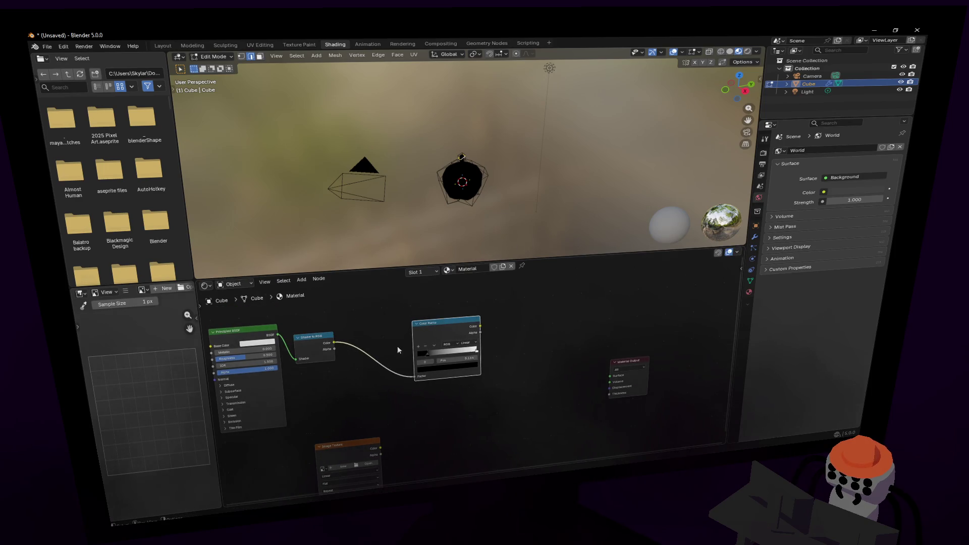
middle_drag(410, 329, 435, 349)
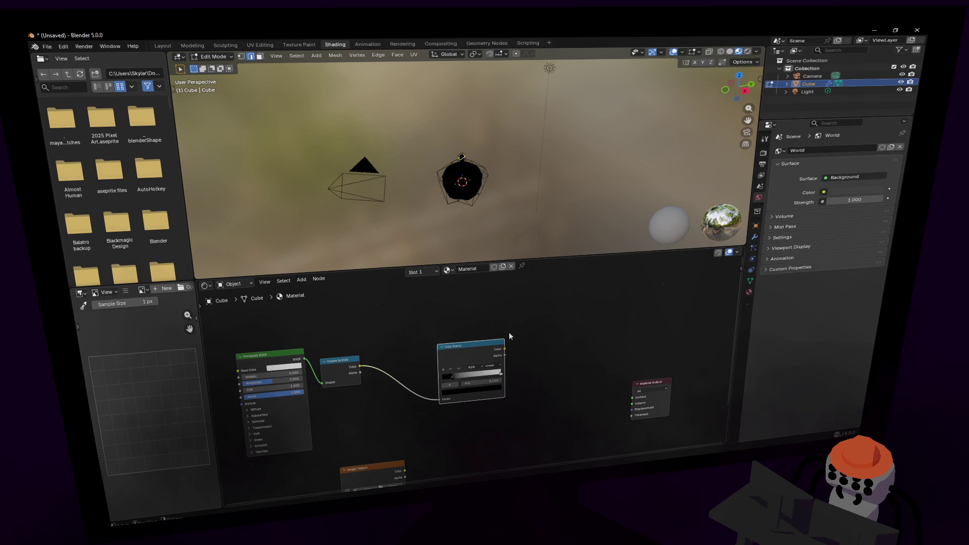
ctrl+scroll(515, 347, down, 2)
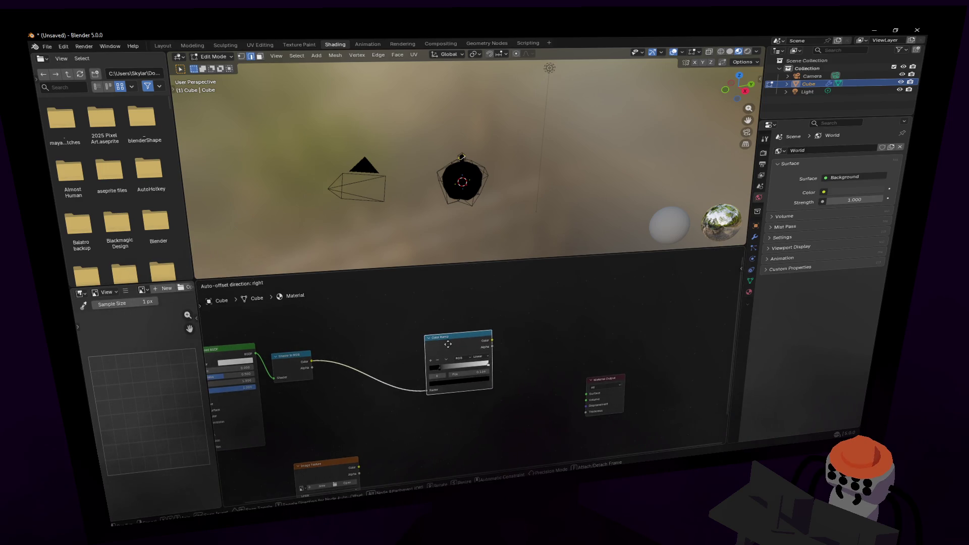
ctrl+scroll(423, 337, up, 3)
Move the Material Output node up and further right in the node layout.
middle_drag(469, 334, 475, 367)
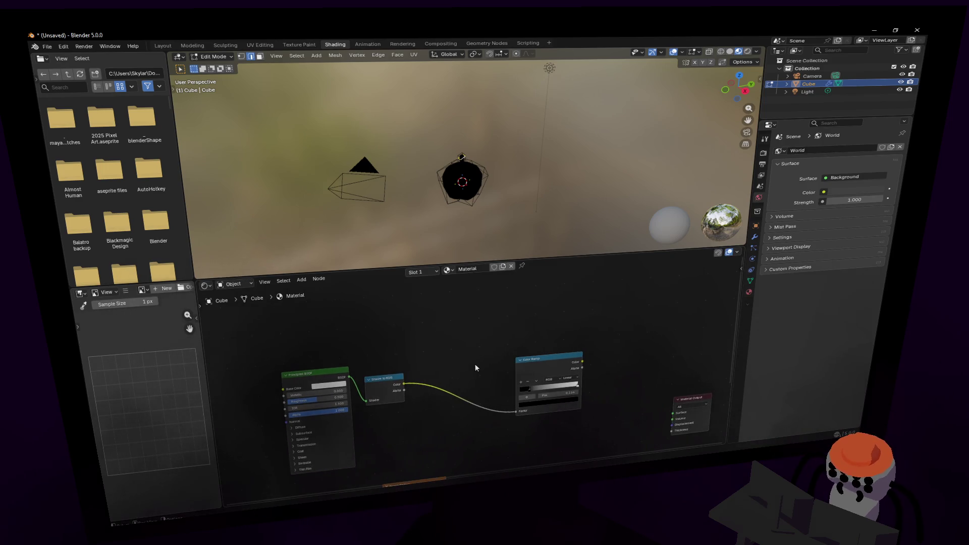
middle_drag(550, 368, 451, 329)
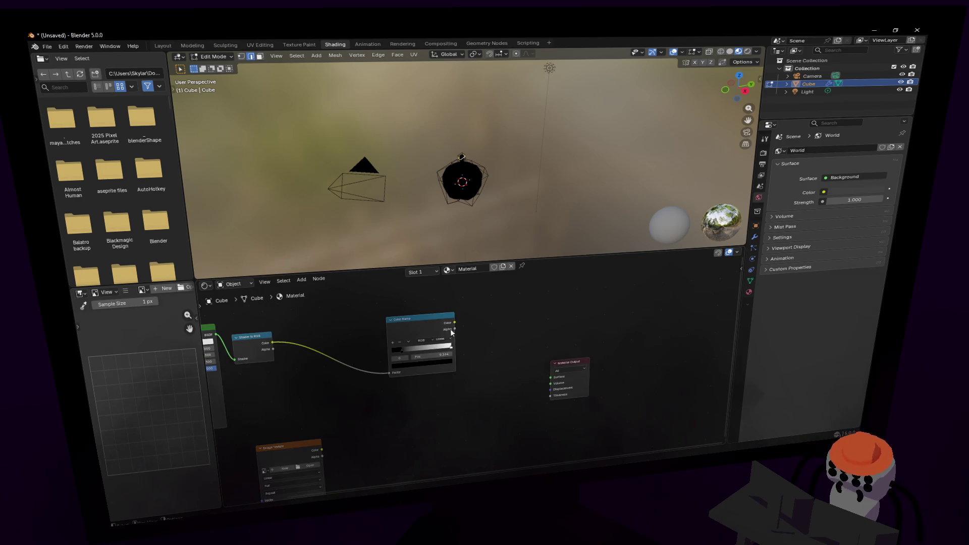
drag(573, 365, 568, 349)
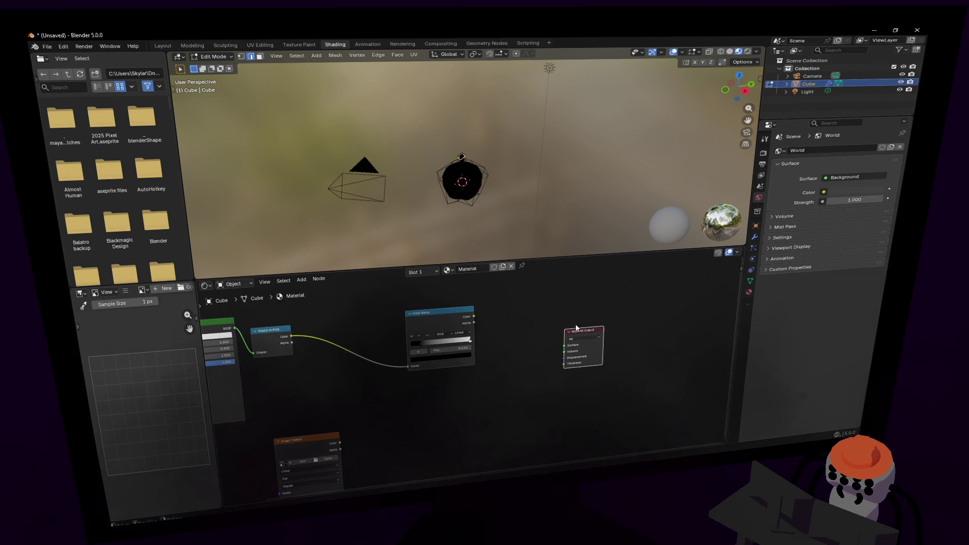
middle_drag(468, 401, 545, 336)
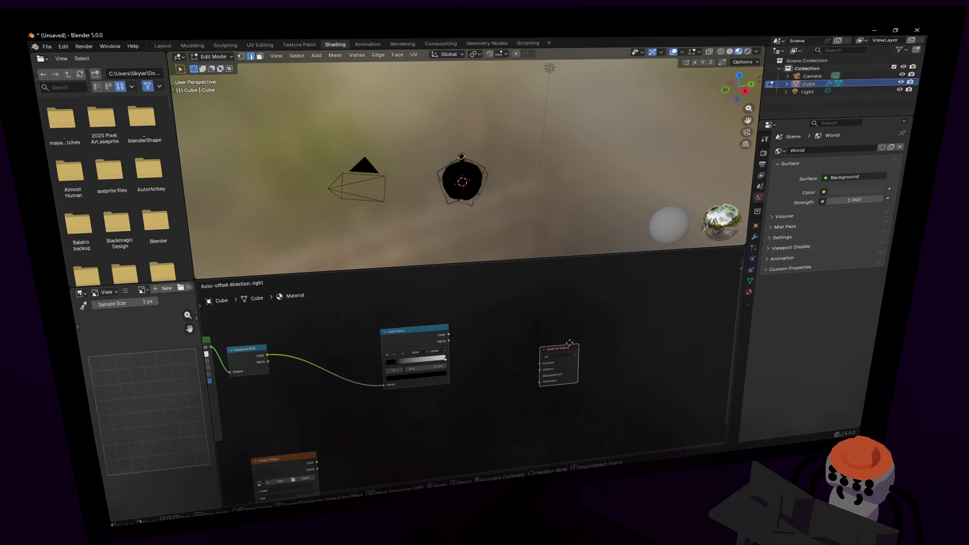
drag(556, 349, 577, 349)
Move the Color Ramp left and tuck the Image Texture node beneath it.
drag(280, 460, 357, 437)
middle_drag(424, 414, 398, 394)
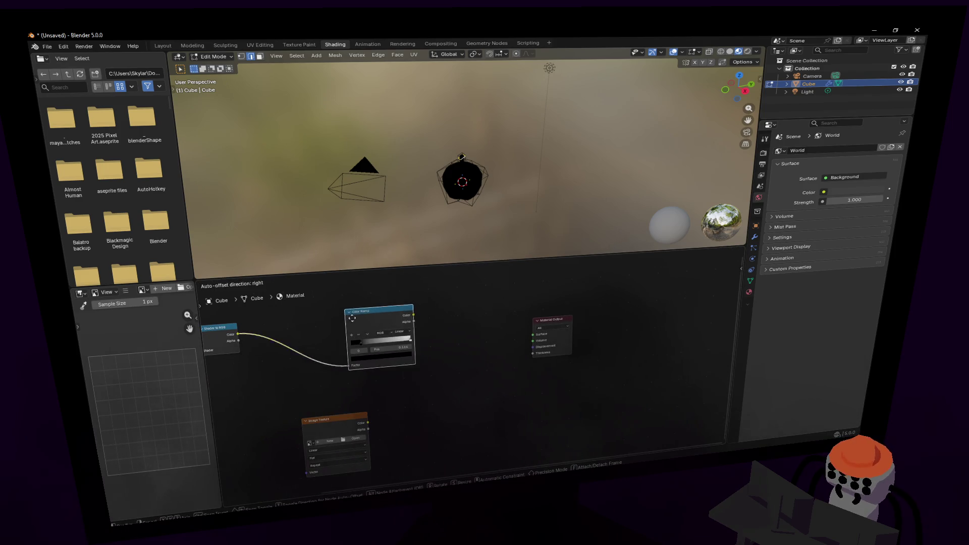
drag(383, 334, 297, 333)
middle_drag(355, 399, 384, 446)
drag(384, 445, 355, 422)
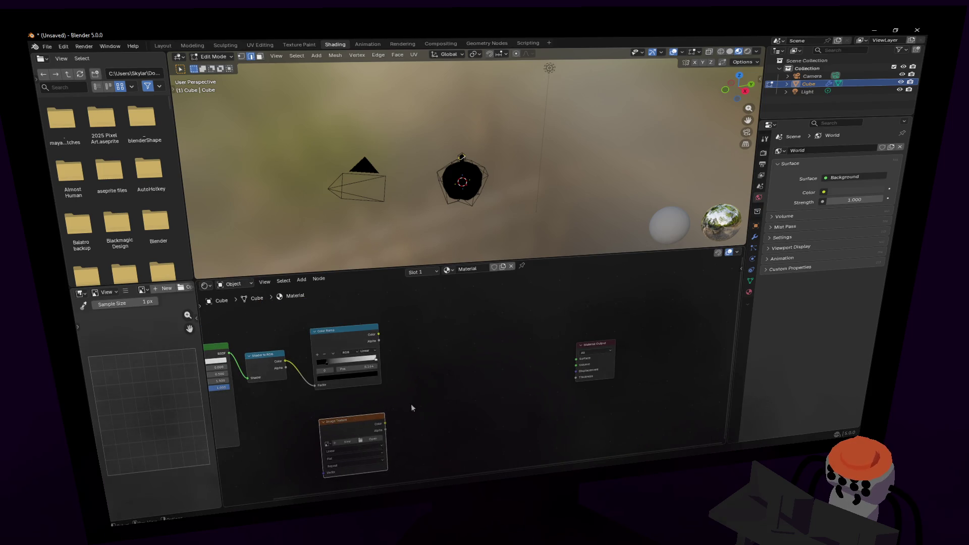
Add a Mix Color node set to Multiply and place it in the node tree.
key(shift+a)
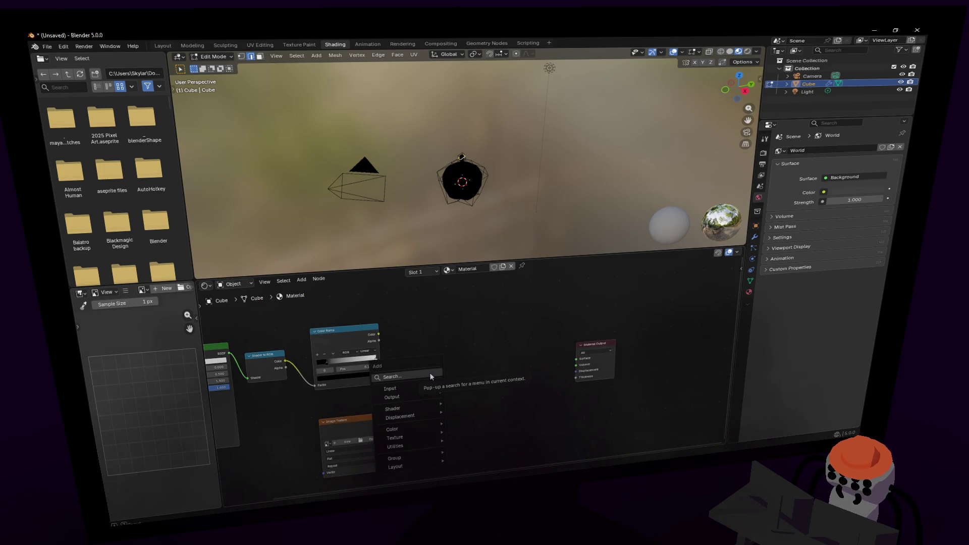
click(429, 373)
text(color)
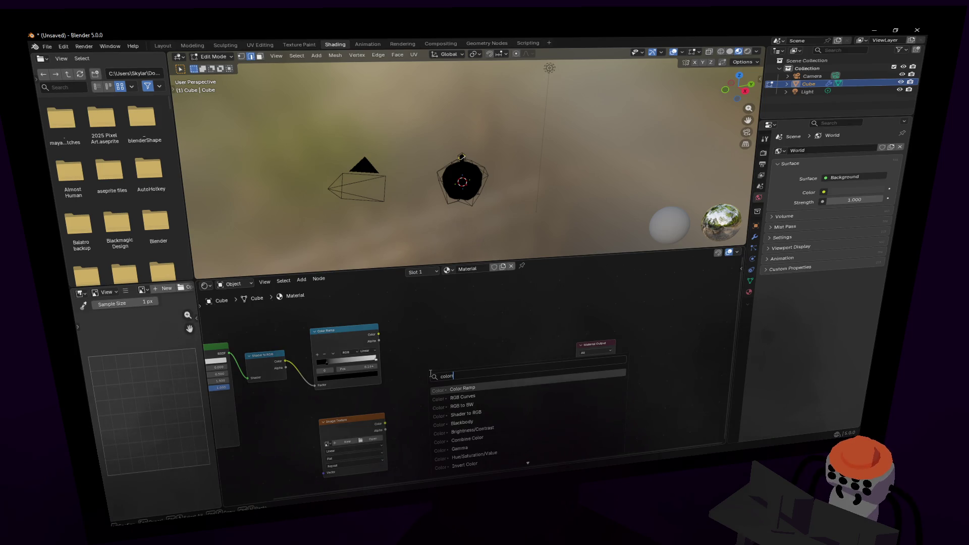
key(BackSpace)
key(BackSpace)
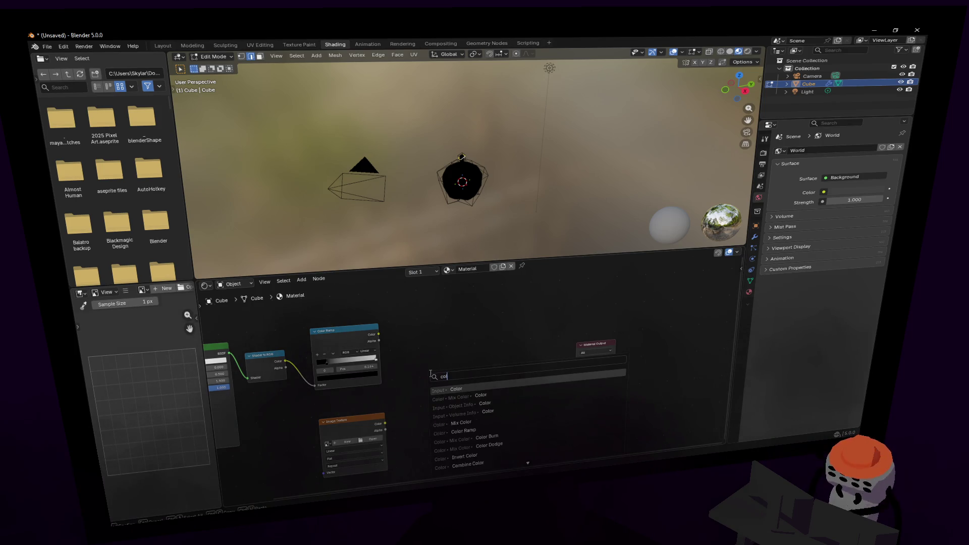
text(mul)
key(Return)
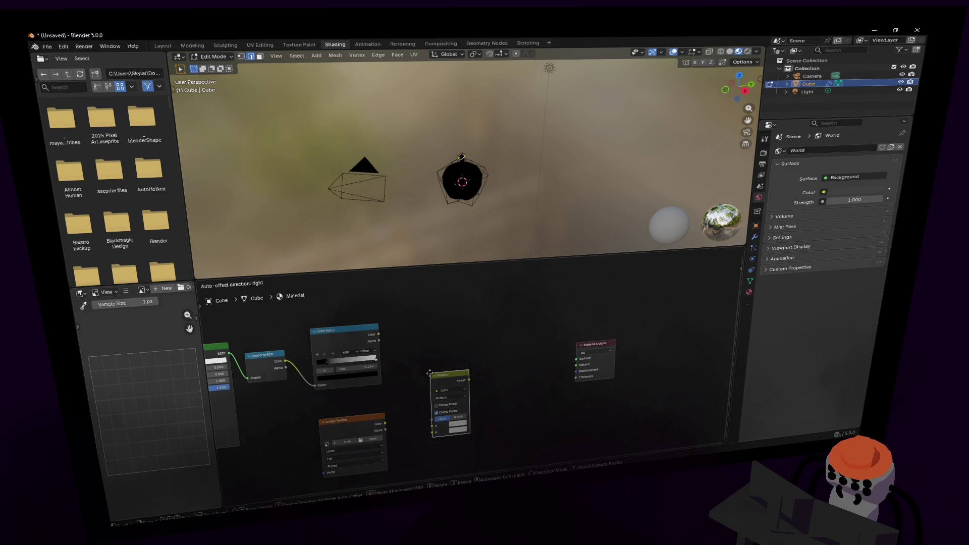
click(430, 372)
Wire the Color Ramp colour to the Multiply factor and the Image Texture colour to input A.
drag(379, 334, 432, 436)
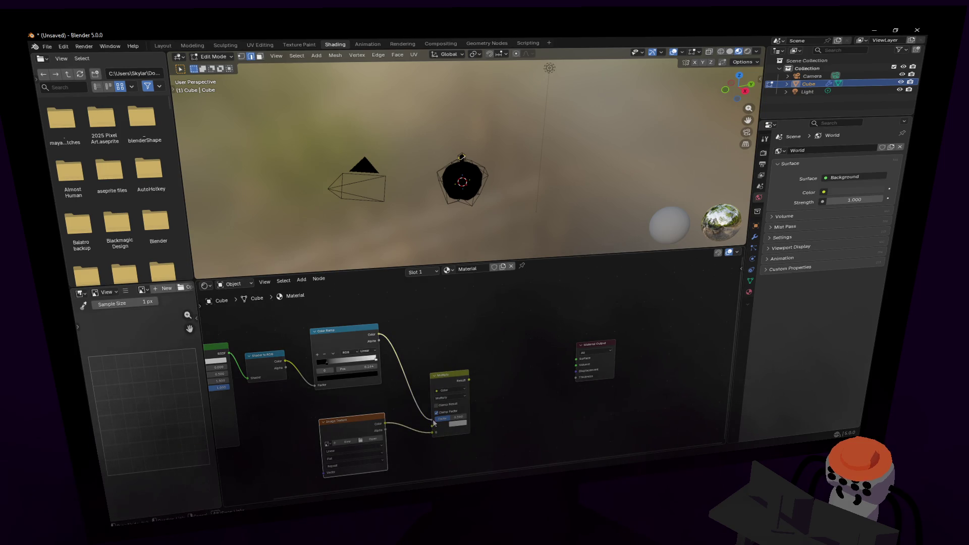
drag(433, 426, 432, 428)
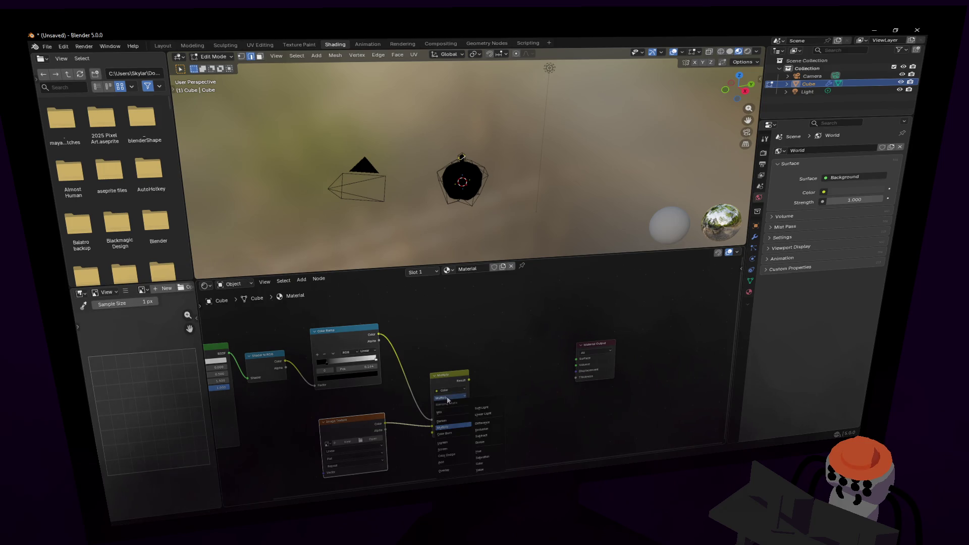
Set the Multiply node's B colour to a dark blue and turn off Clamp Factor.
click(459, 431)
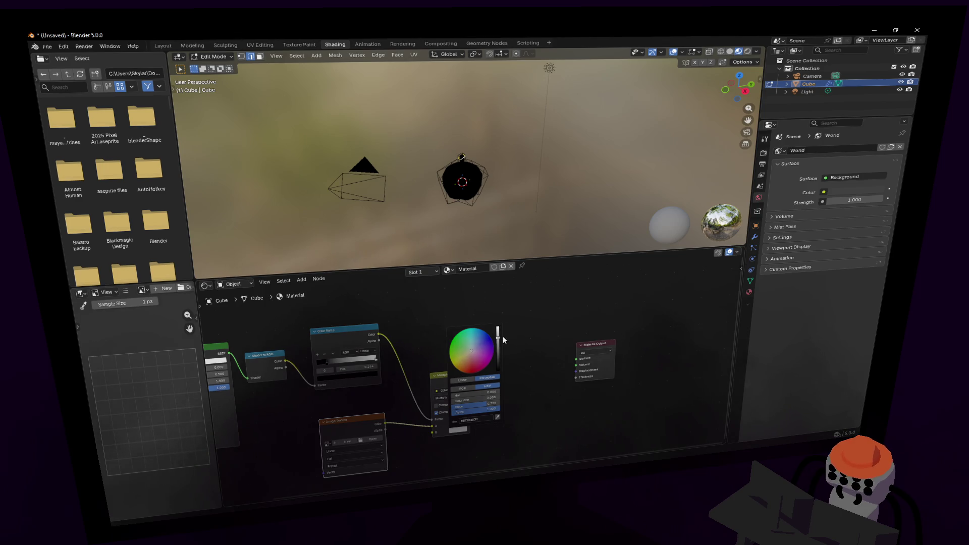
drag(494, 357, 481, 343)
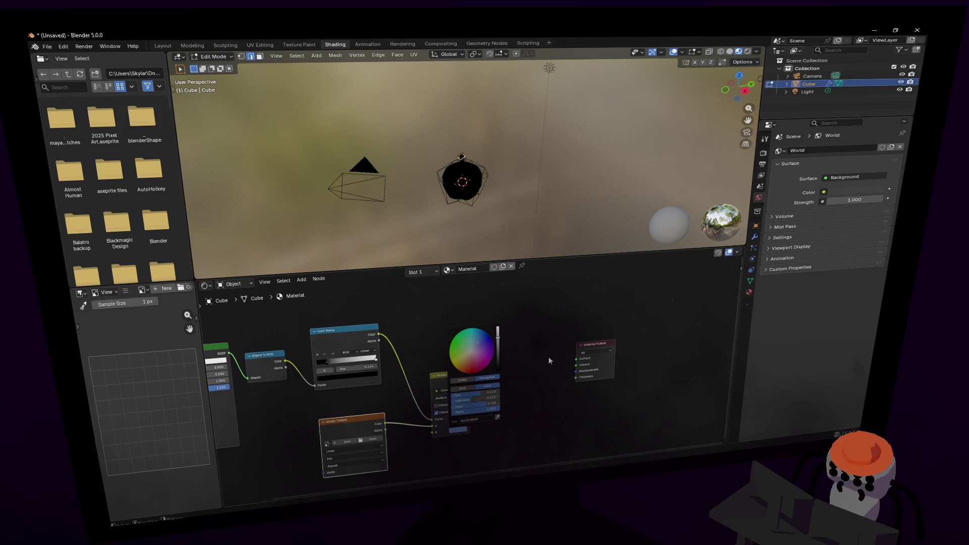
click(451, 431)
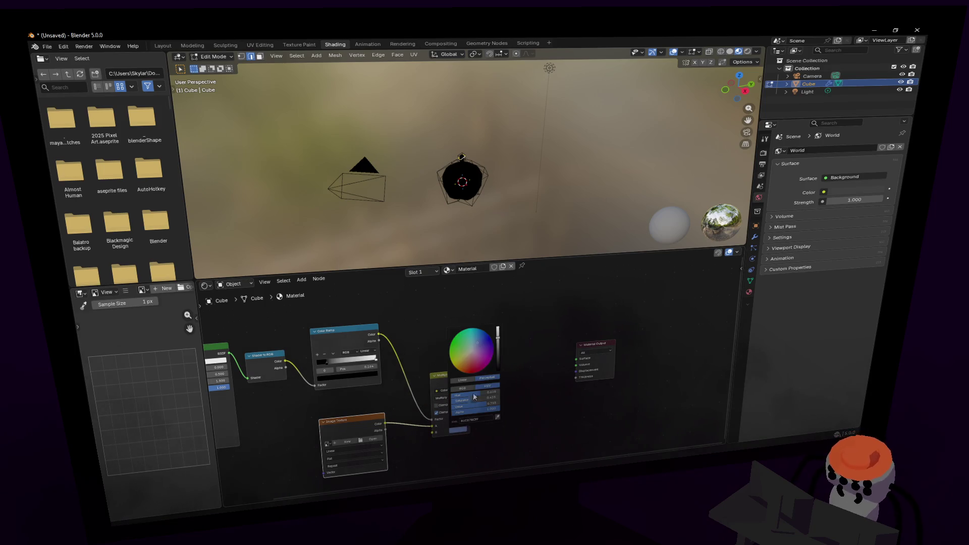
drag(498, 344, 498, 355)
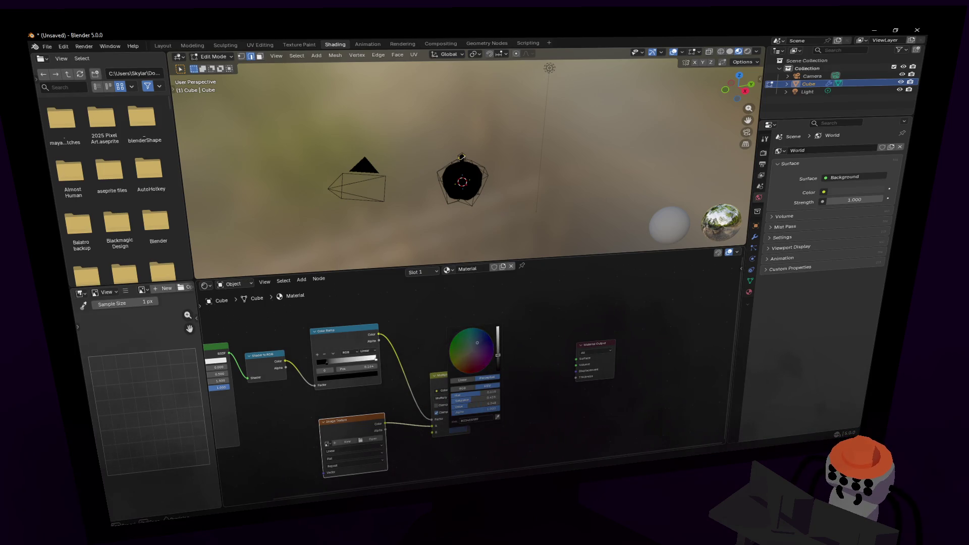
click(479, 339)
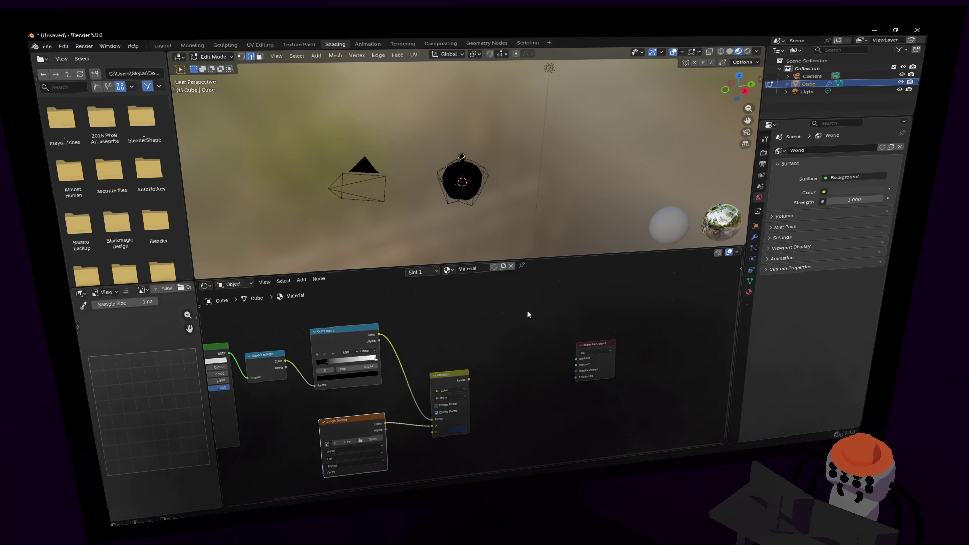
click(451, 414)
Route the Multiply result into the Material Output surface so the apple shows palette colours.
middle_drag(486, 366, 448, 383)
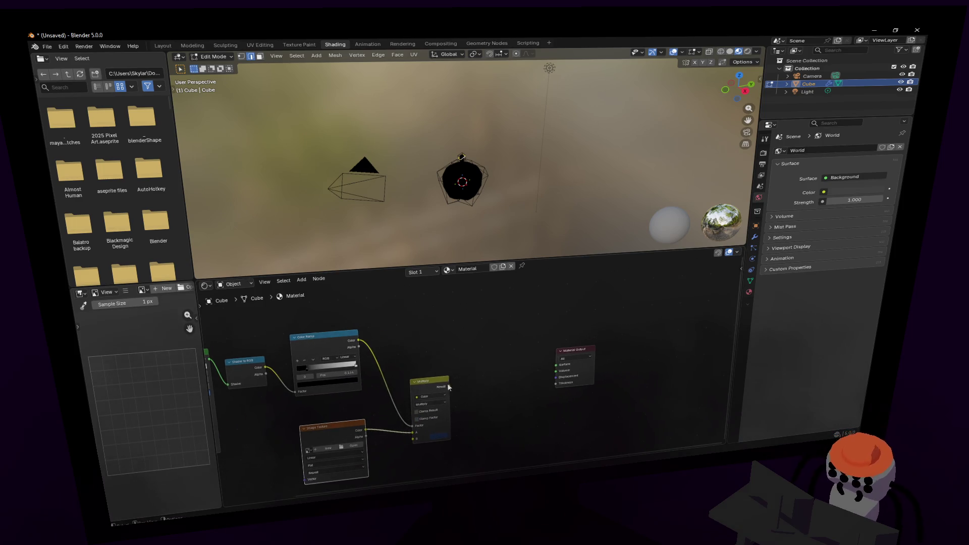
drag(448, 383, 428, 371)
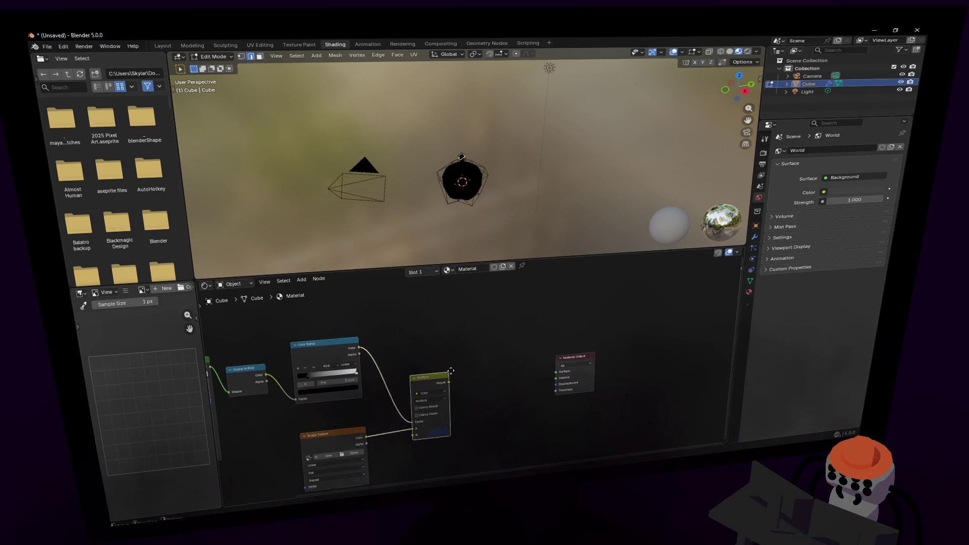
middle_drag(473, 390, 439, 371)
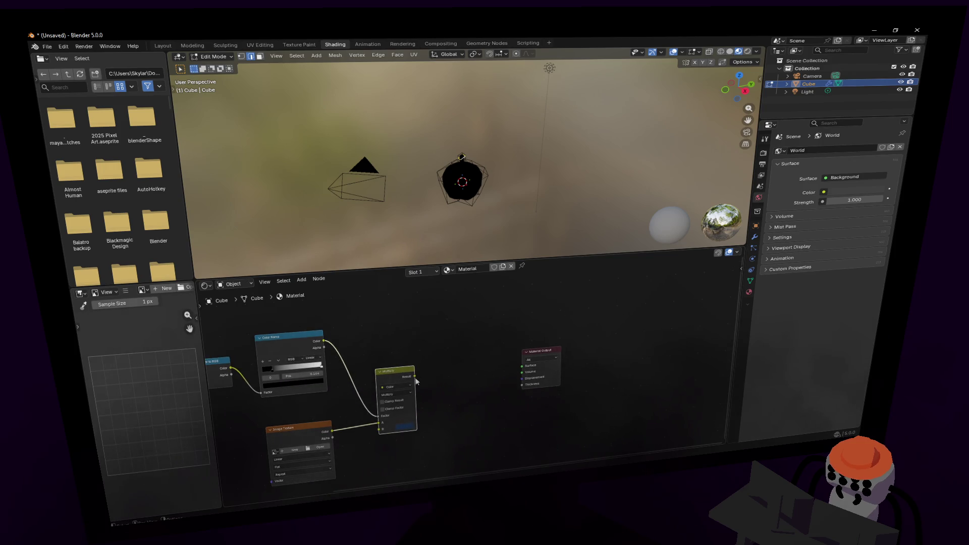
mouse_move(414, 376)
mouse_down()
mouse_move(523, 365)
mouse_move(439, 373)
mouse_up()
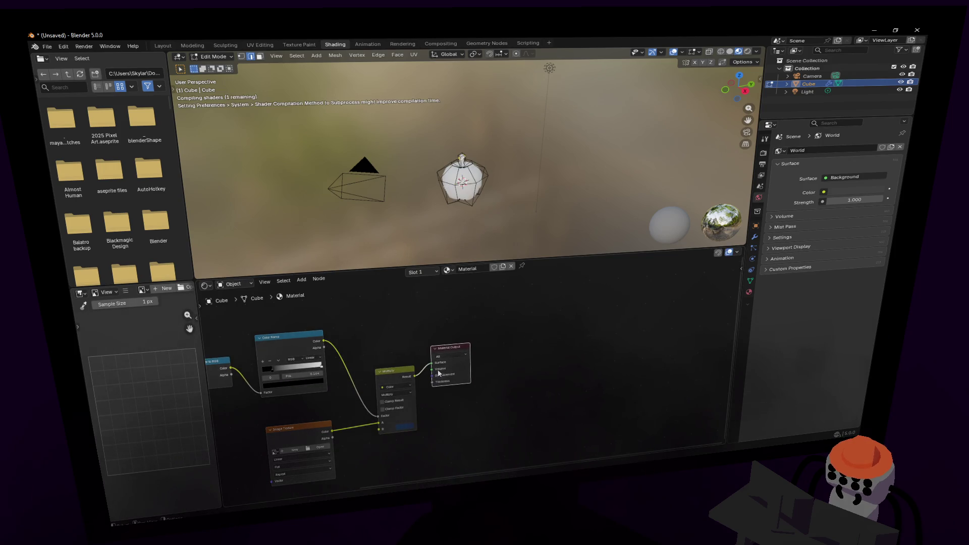
middle_drag(439, 373, 539, 353)
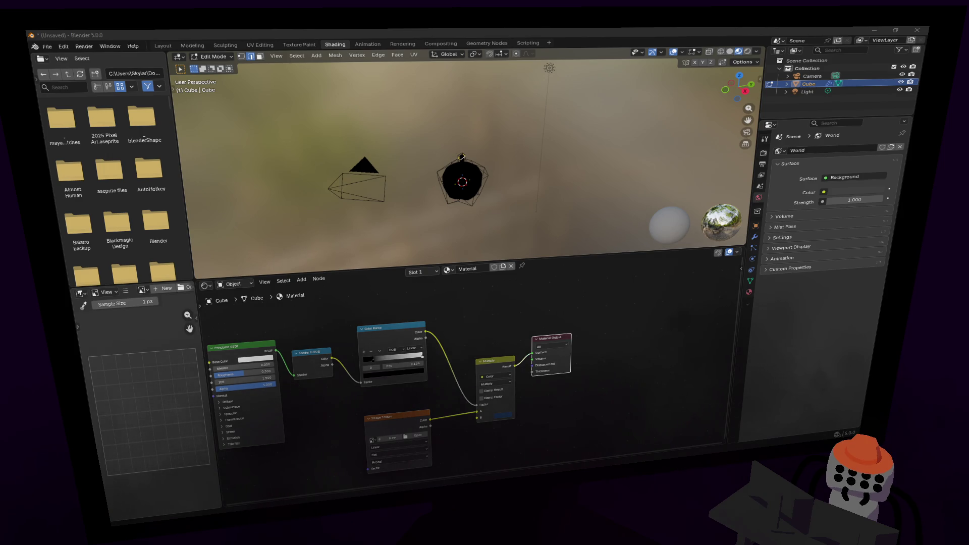
Shrink the body's UV island and place it on the red palette tile in UV Editing.
click(300, 44)
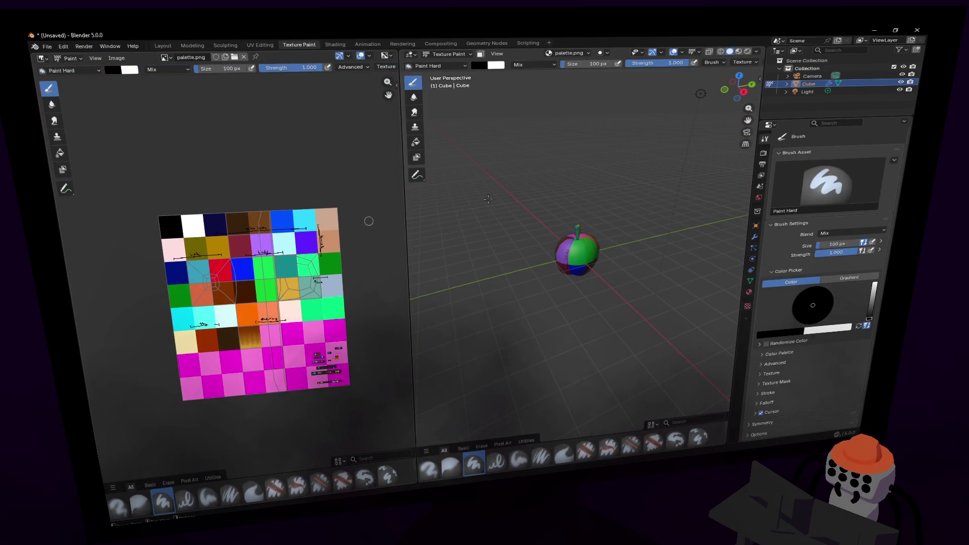
key(Tab)
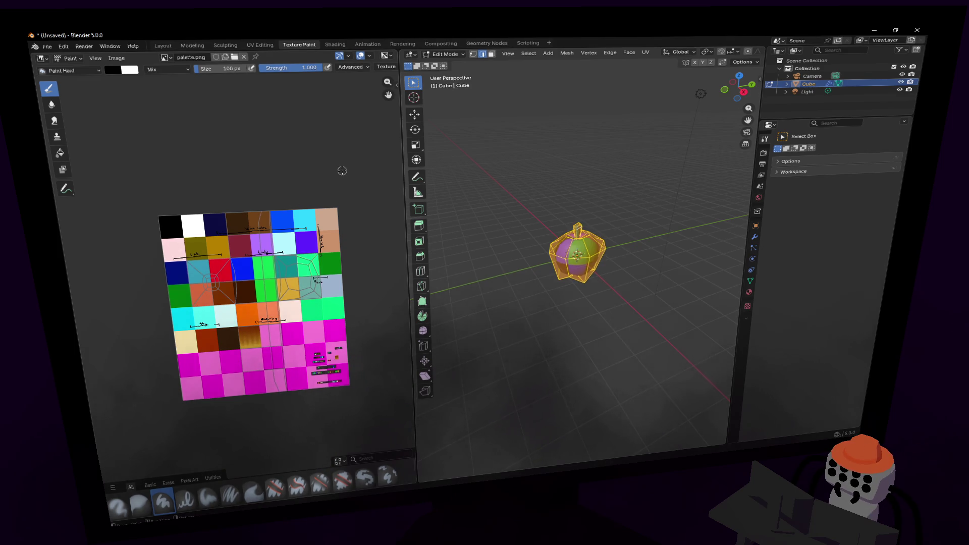
click(260, 45)
scroll(311, 141, down, 5)
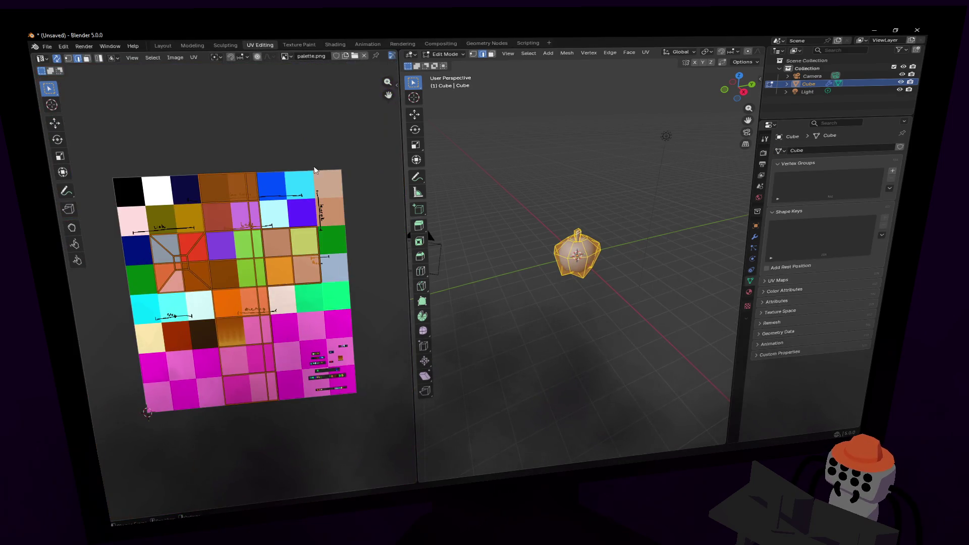
key(s)
click(251, 285)
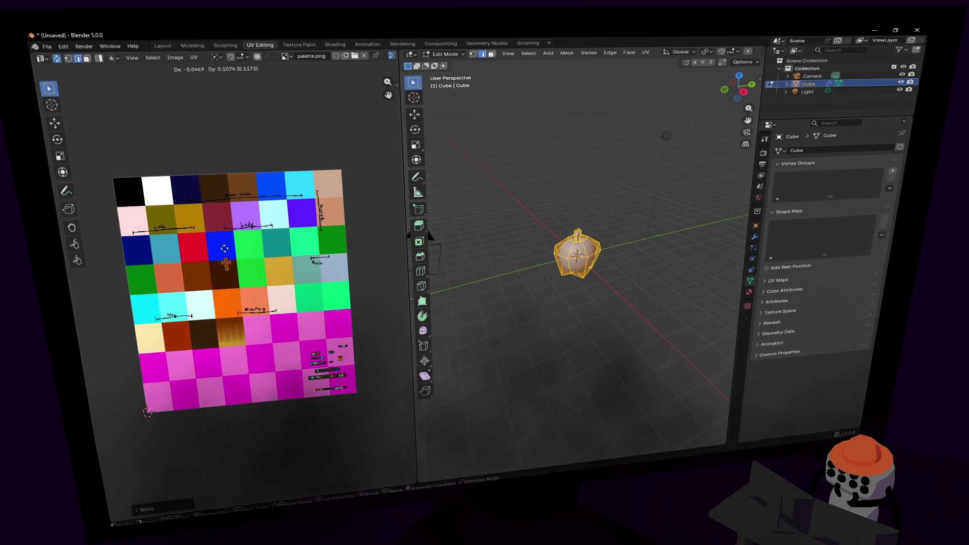
key(g)
click(206, 246)
key(Tab)
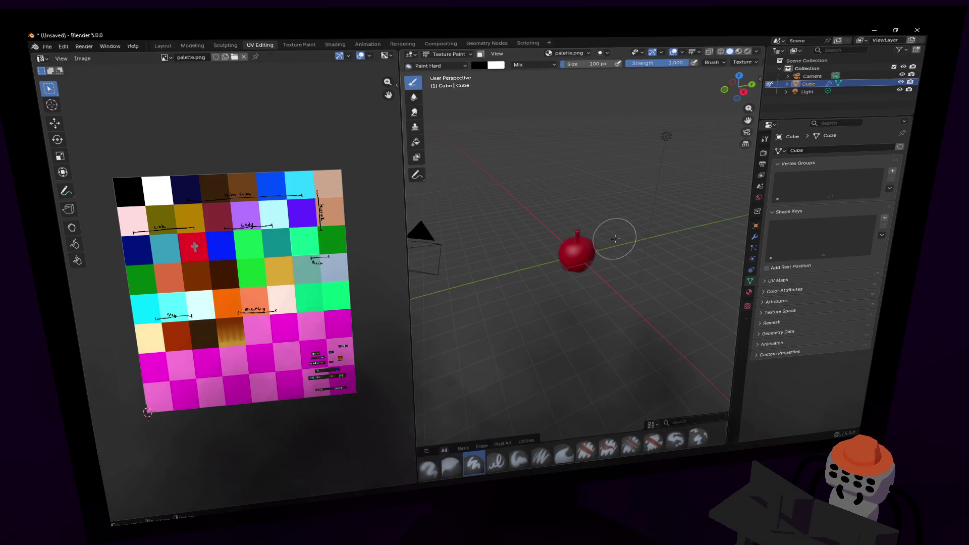
right_click(580, 216)
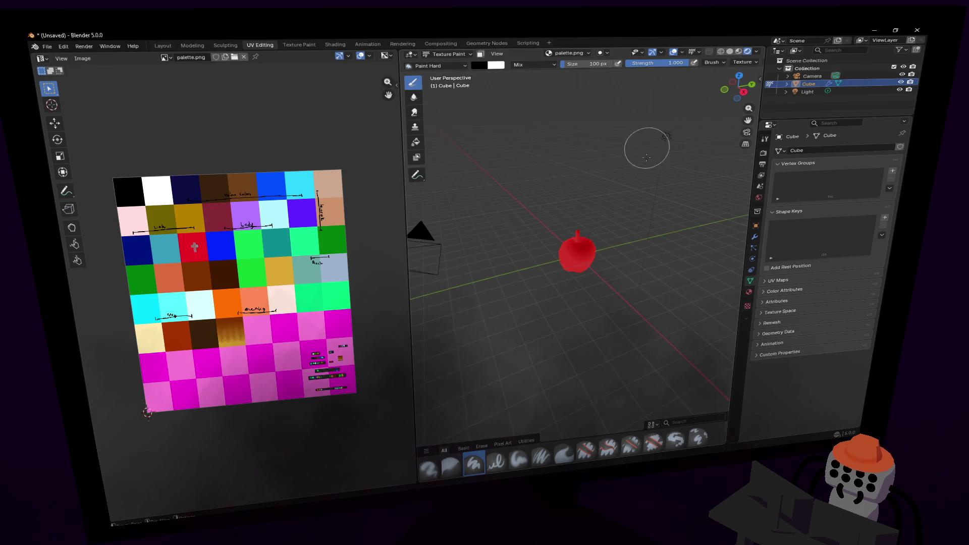
right_click(580, 201)
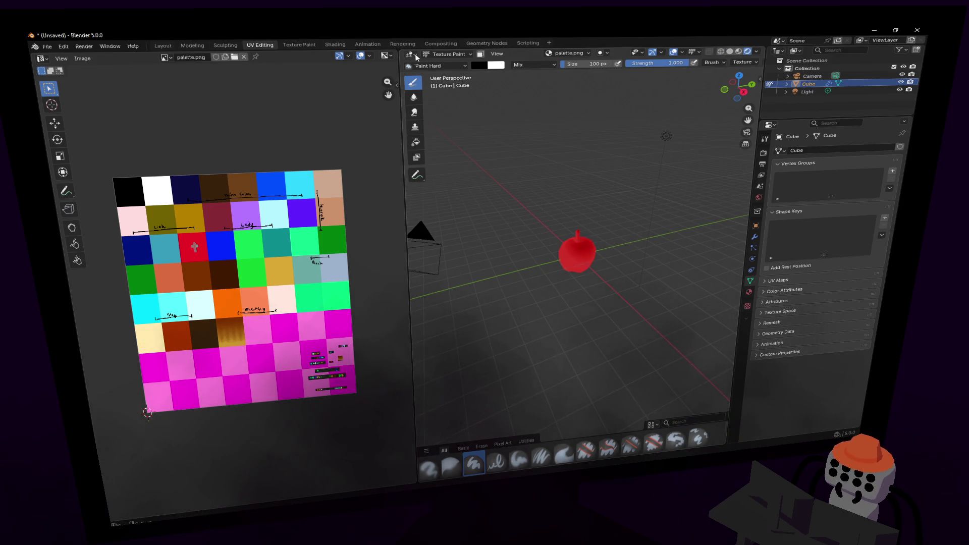
click(450, 54)
Unwrap the whole stem and shrink its UVs onto the orange-brown palette cell.
key(KP_Decimal)
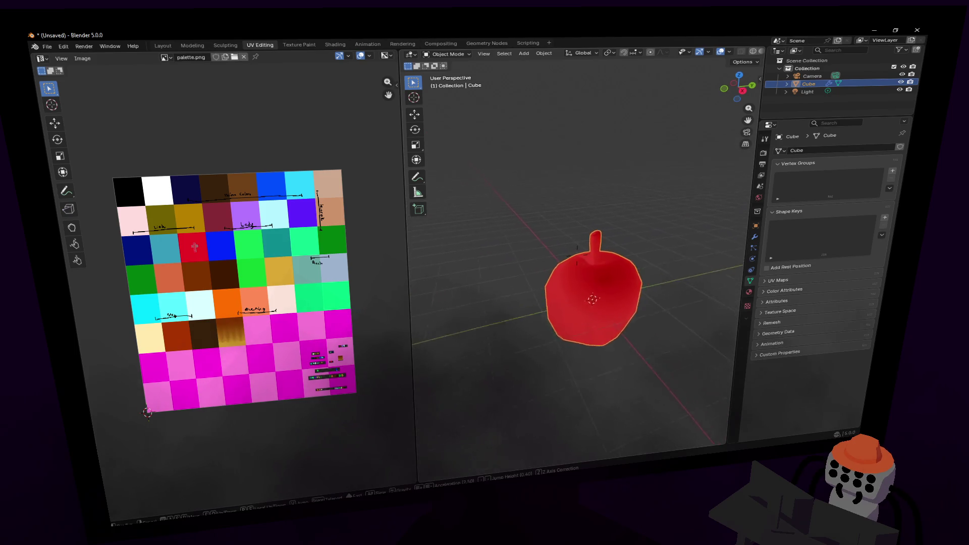
key(Tab)
click(601, 213)
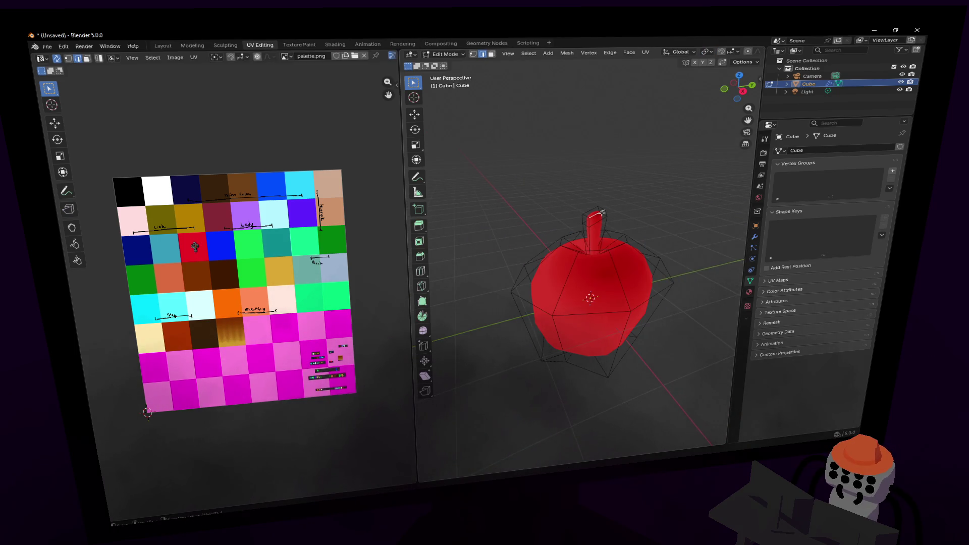
key(l)
key(u)
click(637, 167)
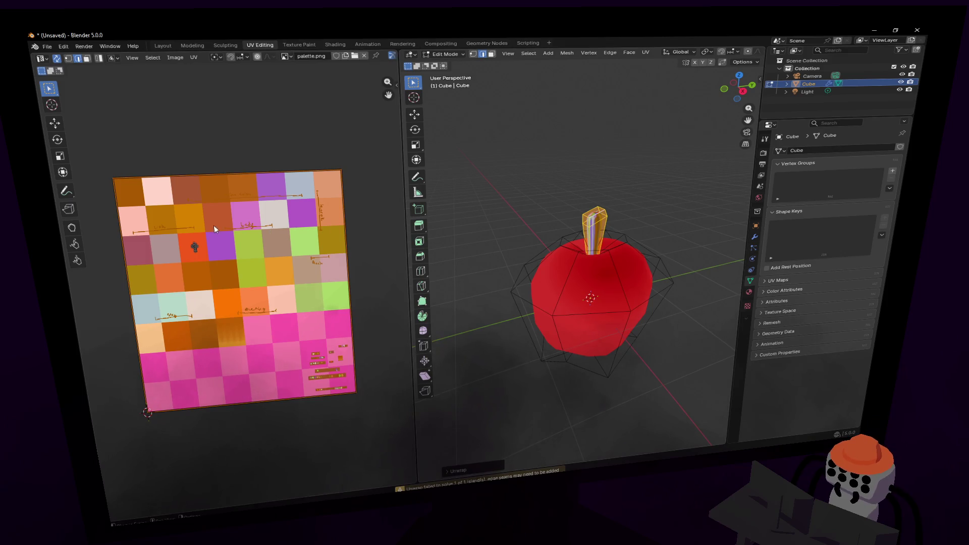
key(s)
click(229, 287)
drag(229, 286, 195, 276)
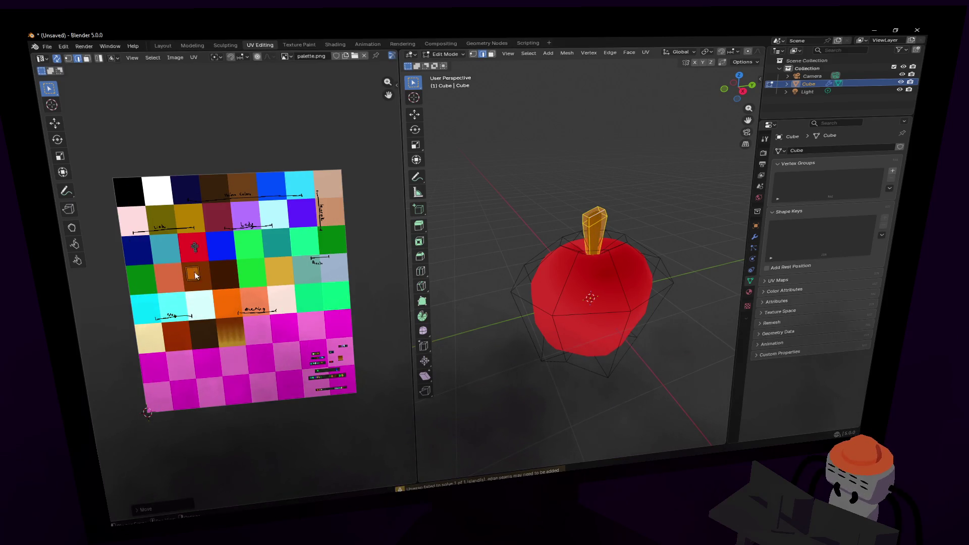
key(Tab)
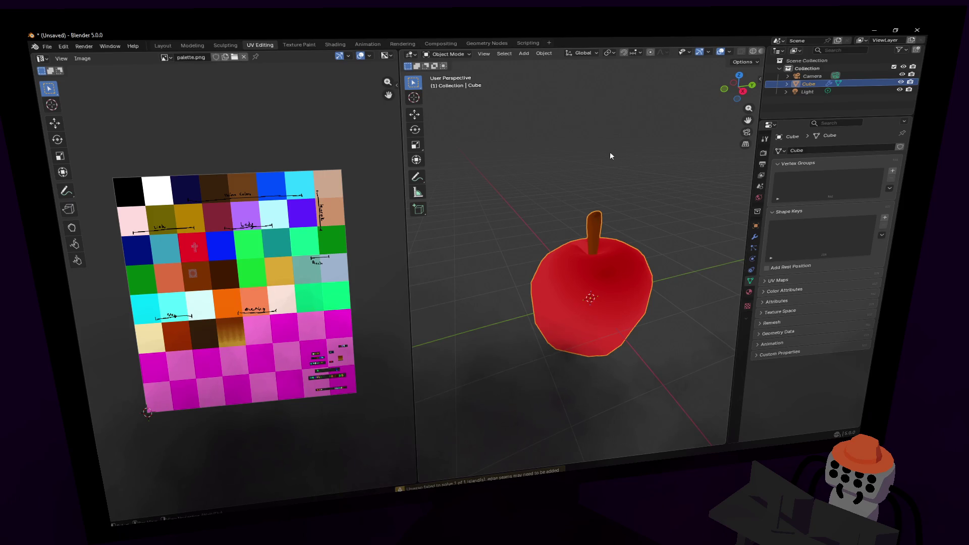
key(Tab)
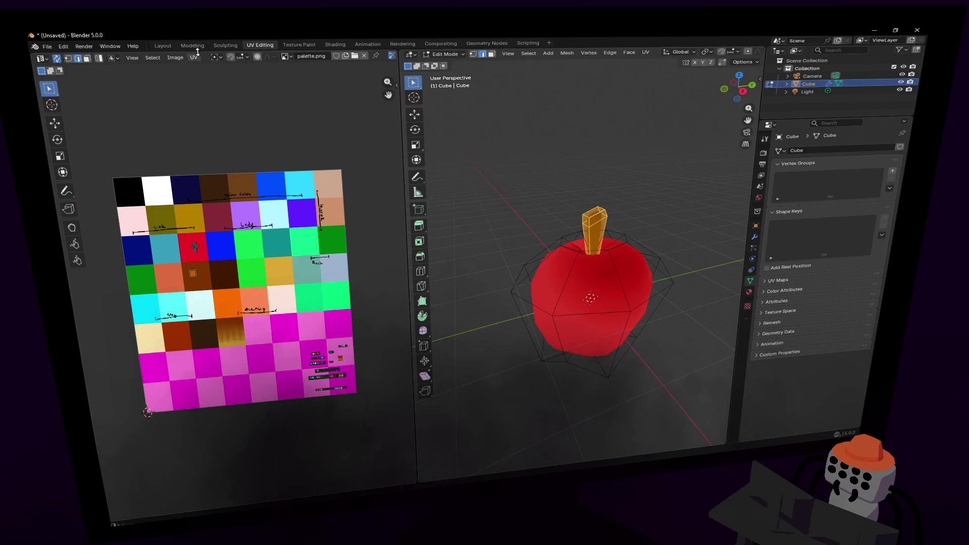
Check the textured apple across workspaces and settle in the Shading workspace.
click(192, 45)
click(292, 45)
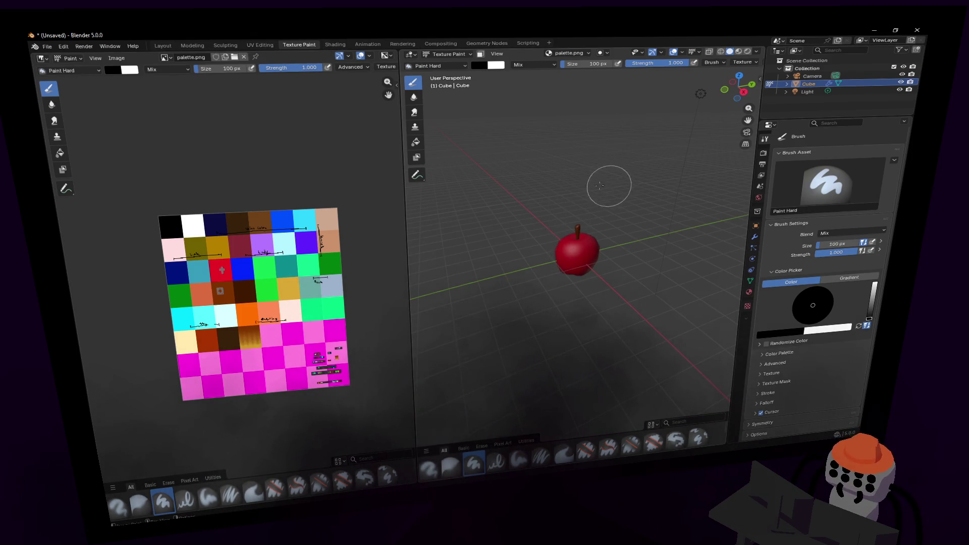
click(720, 52)
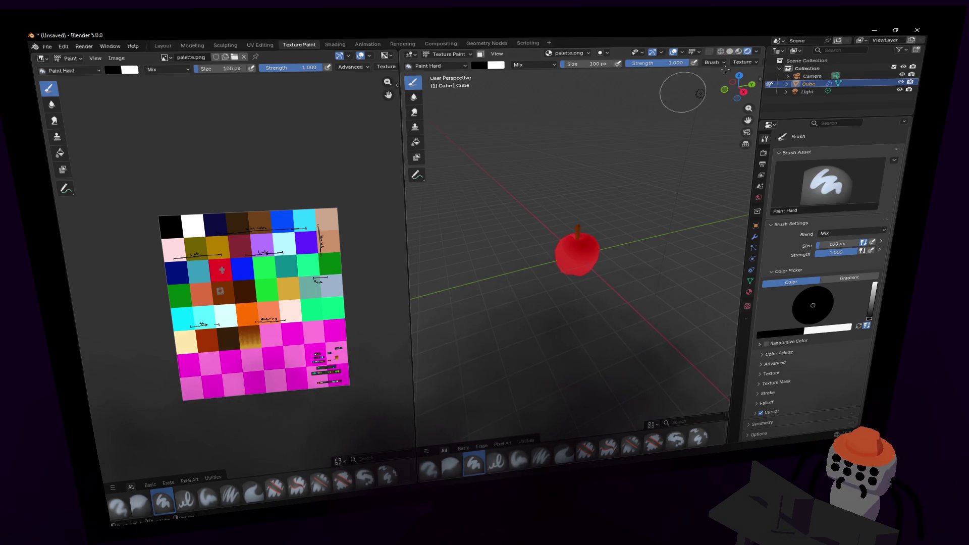
click(260, 45)
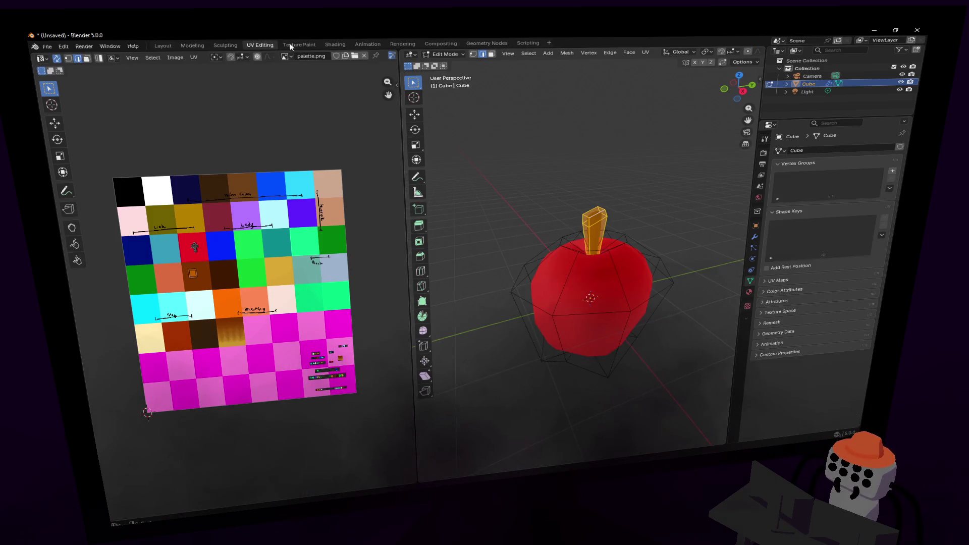
click(335, 44)
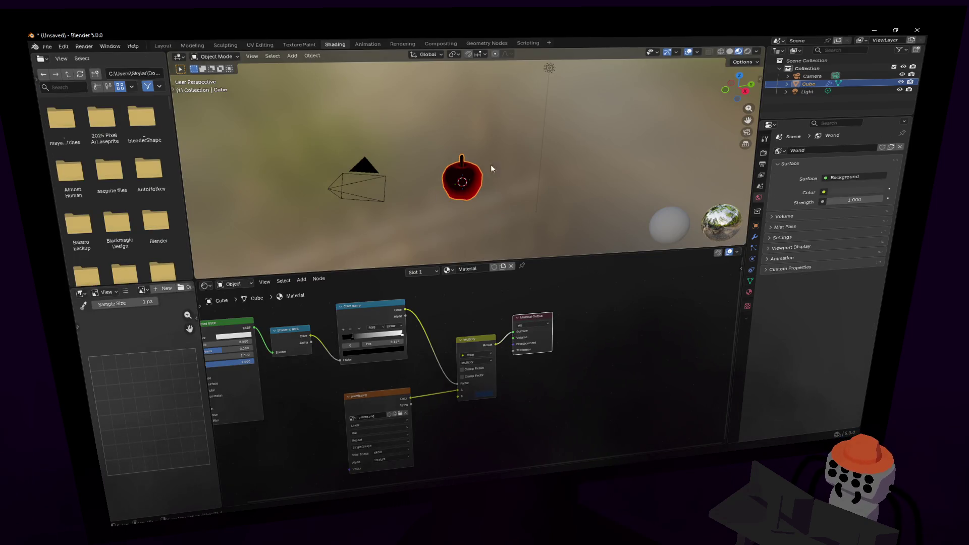
Slide the Color Ramp stops to give the apple hard two-tone red shading.
mouse_move(491, 164)
middle_down()
mouse_move(472, 156)
mouse_move(562, 145)
middle_up()
scroll(476, 155, up, 4)
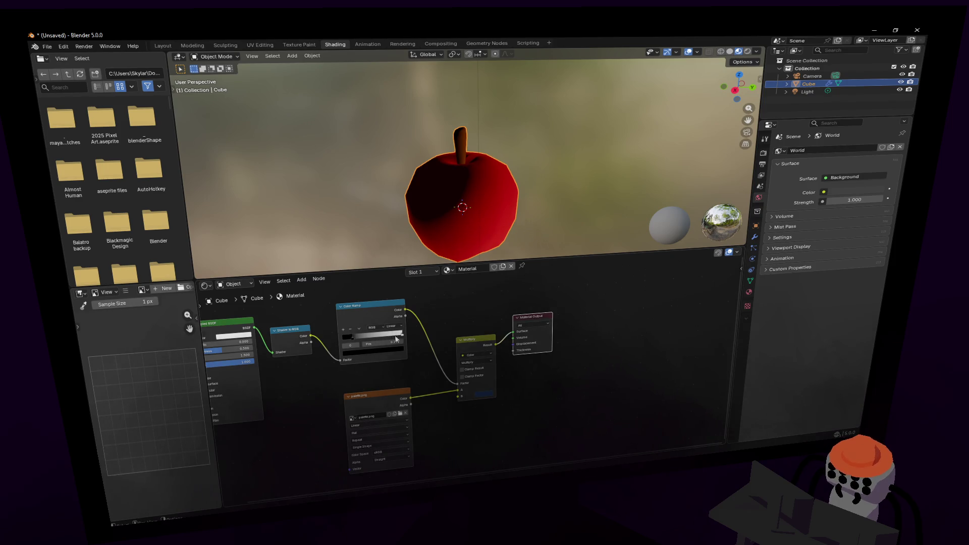
drag(350, 333, 345, 337)
middle_drag(487, 233, 512, 245)
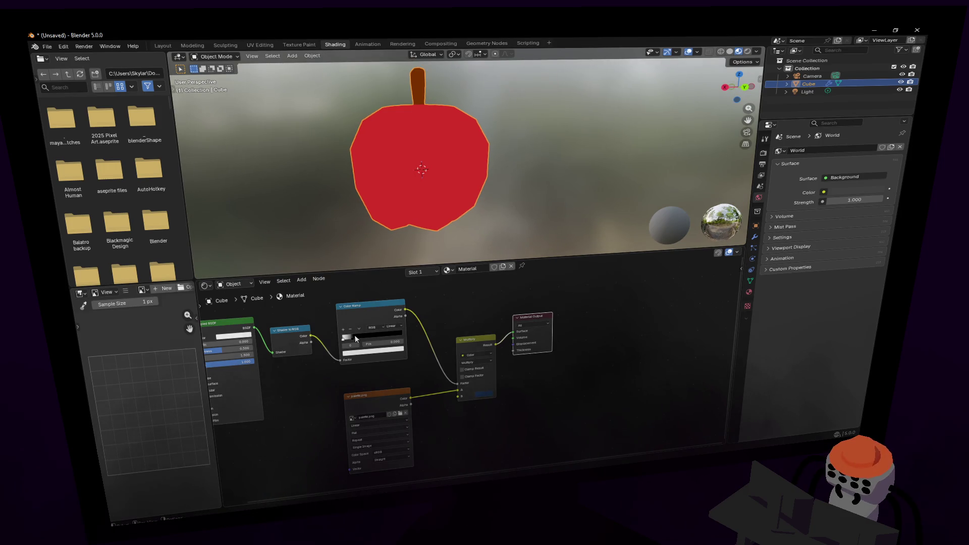
mouse_move(355, 339)
mouse_down()
mouse_move(385, 342)
mouse_move(360, 337)
mouse_move(372, 338)
mouse_up()
middle_drag(409, 220, 453, 245)
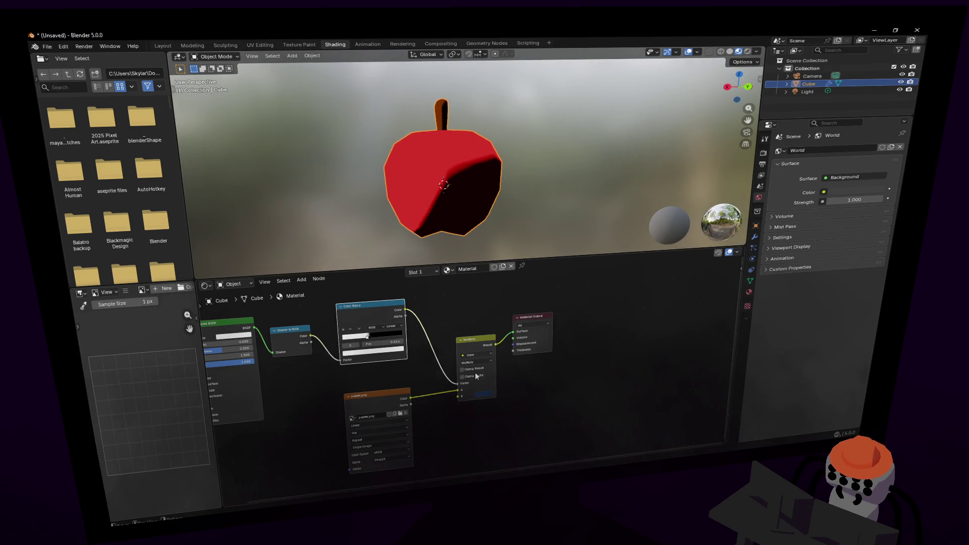
Enable Clamp Factor on the Multiply node and raise its B colour value to 1.0.
click(484, 394)
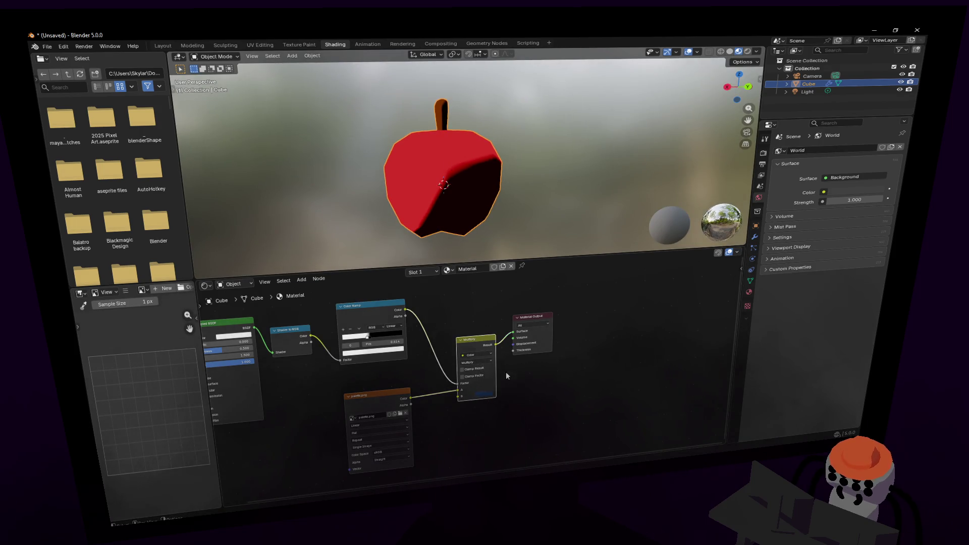
click(471, 378)
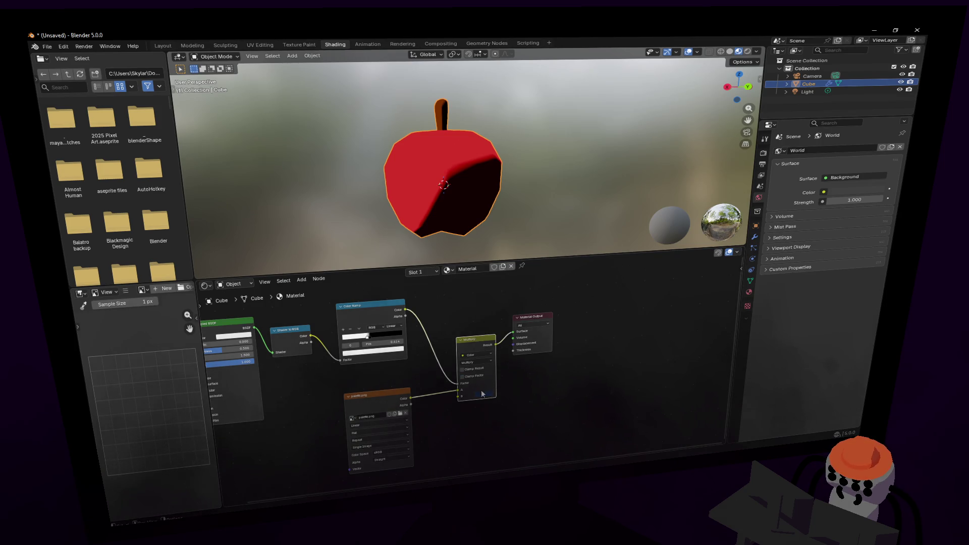
click(482, 395)
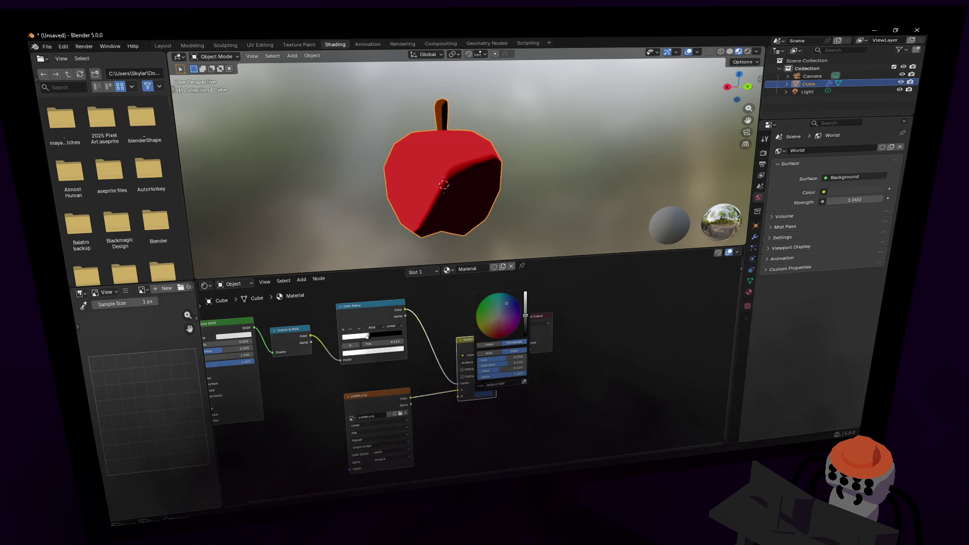
drag(528, 320, 529, 292)
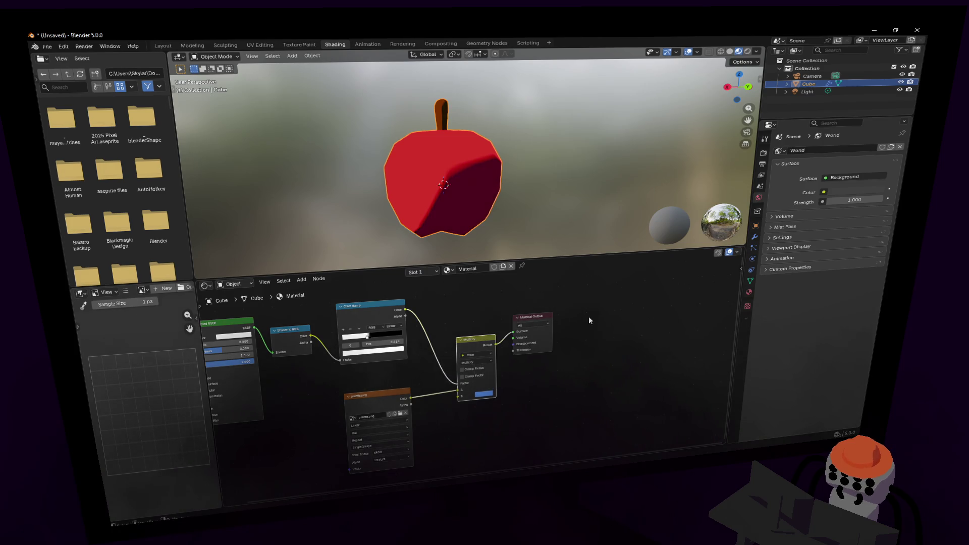
mouse_move(484, 190)
middle_down()
mouse_move(459, 157)
mouse_move(468, 155)
middle_up()
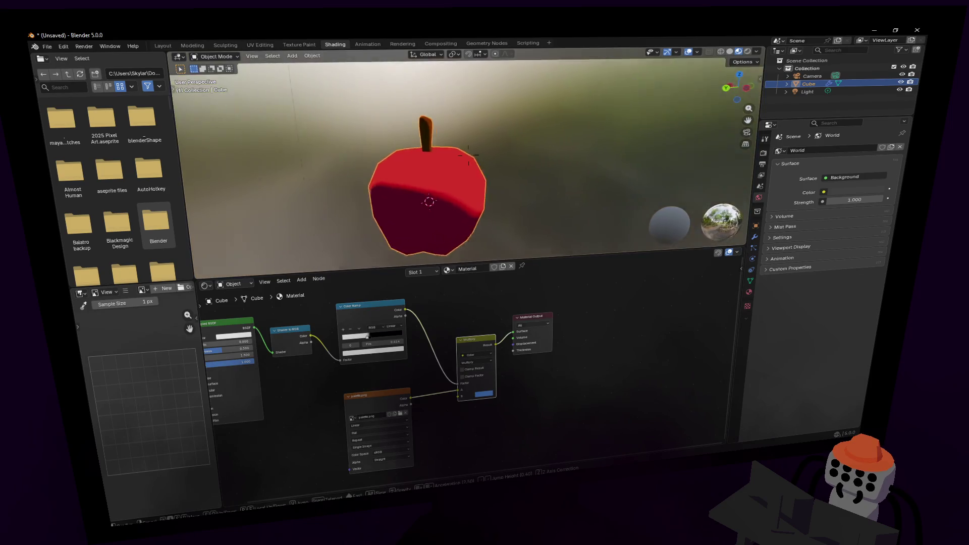
middle_drag(468, 155, 516, 198)
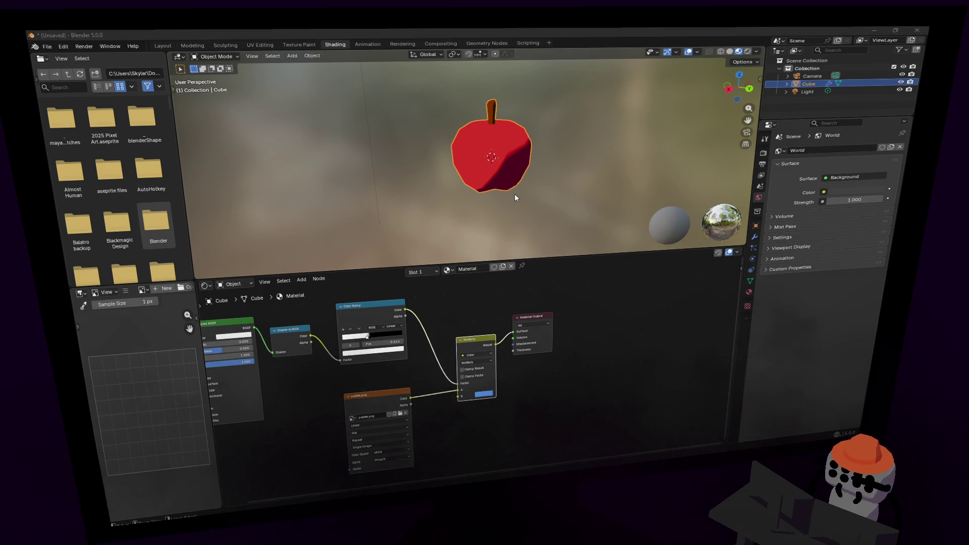
Preview the apple with Material Preview shading in Modeling, then back in Shading.
click(192, 44)
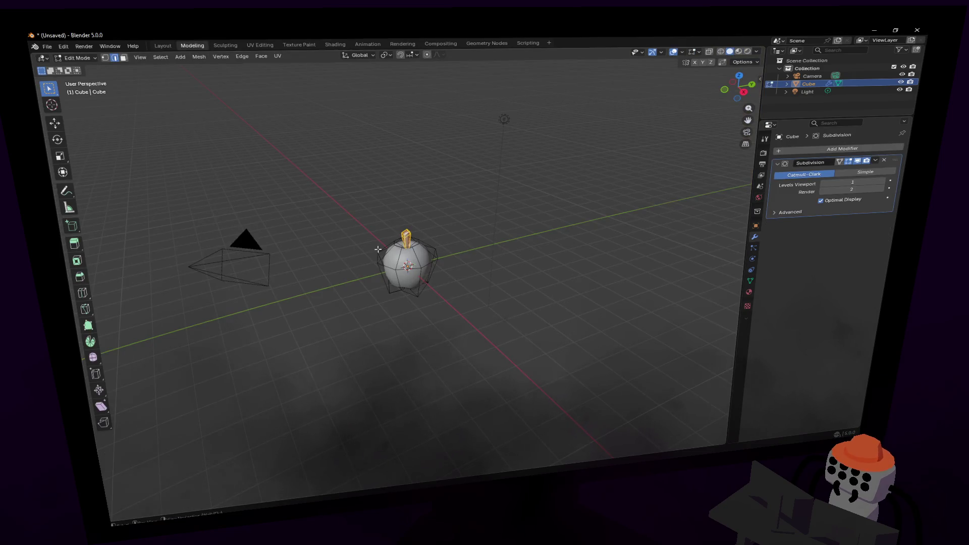
click(739, 51)
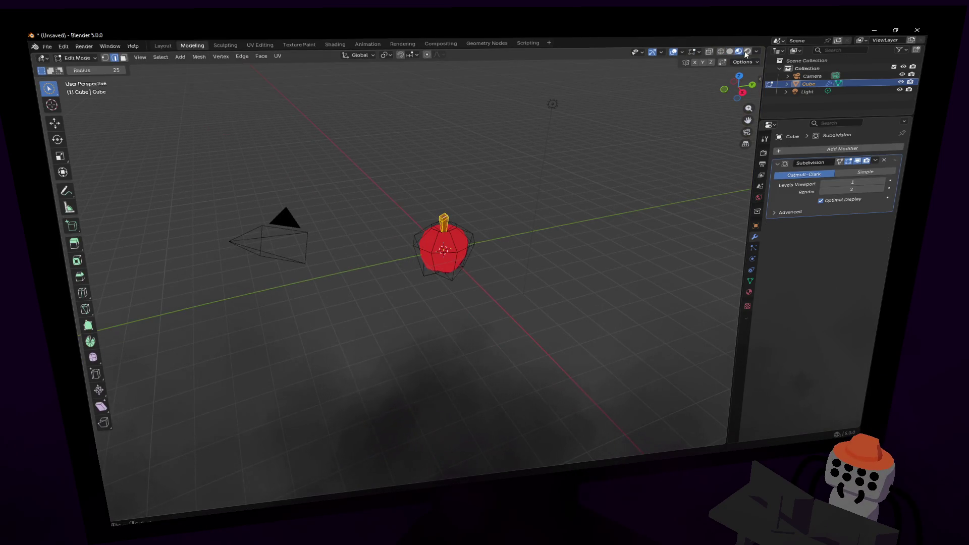
mouse_move(585, 200)
middle_down()
mouse_move(420, 206)
mouse_move(747, 165)
middle_up()
scroll(531, 201, up, 2)
scroll(420, 205, up, 2)
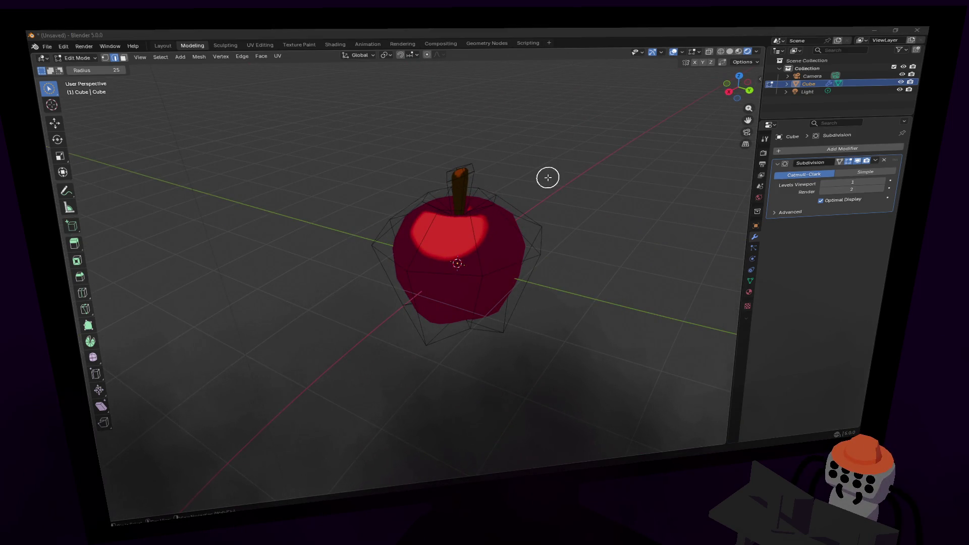
click(335, 43)
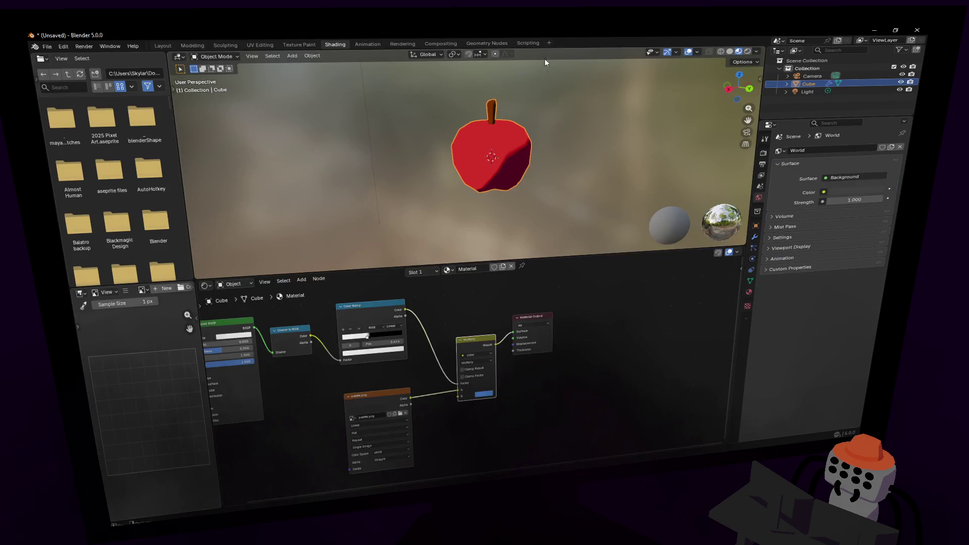
click(730, 51)
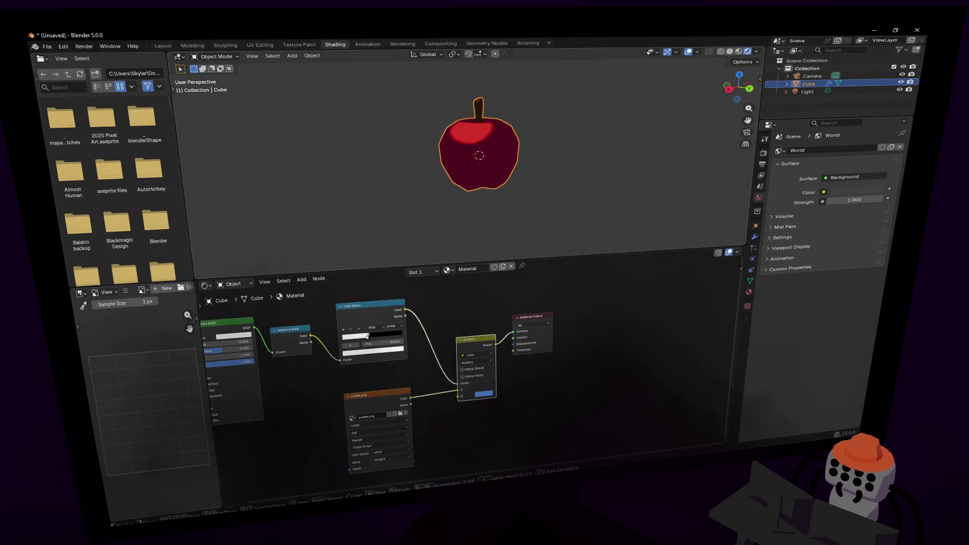
middle_drag(535, 127, 533, 131)
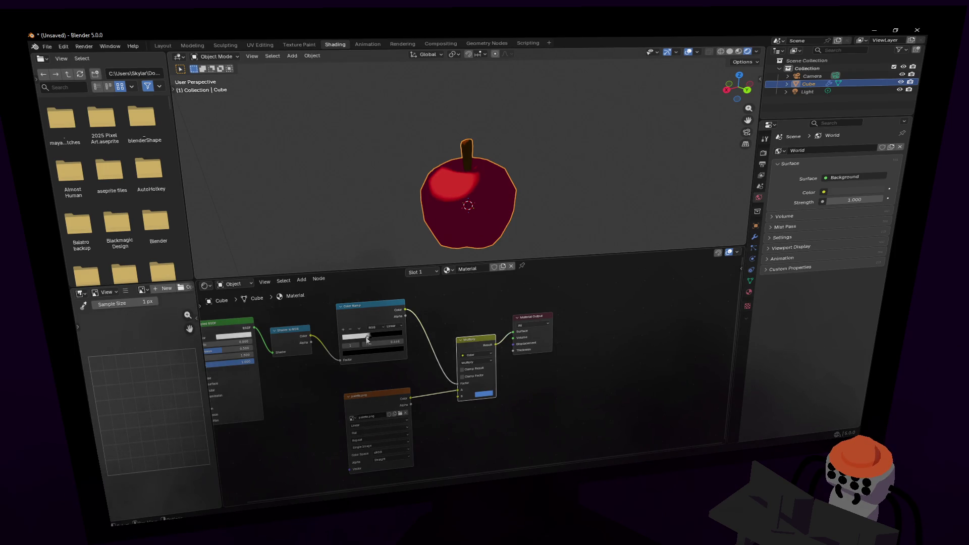
Drag the Color Ramp stop left to about 0.125 for a brighter, softer red.
drag(375, 335, 345, 343)
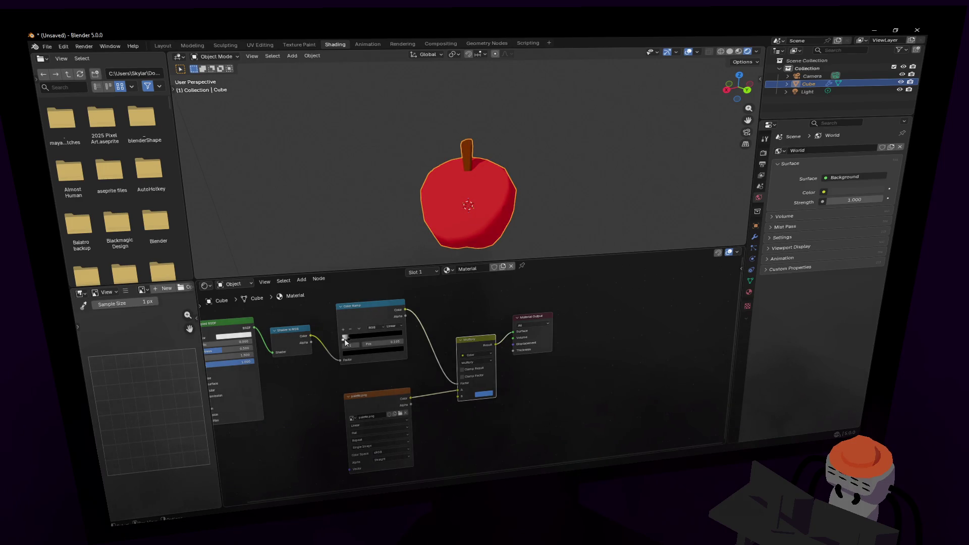
key(shift+grave)
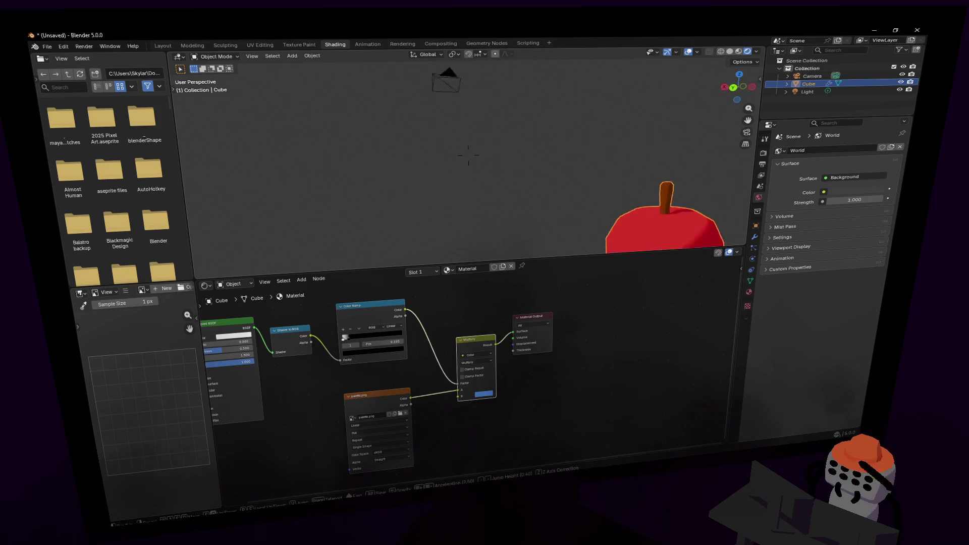
key(Escape)
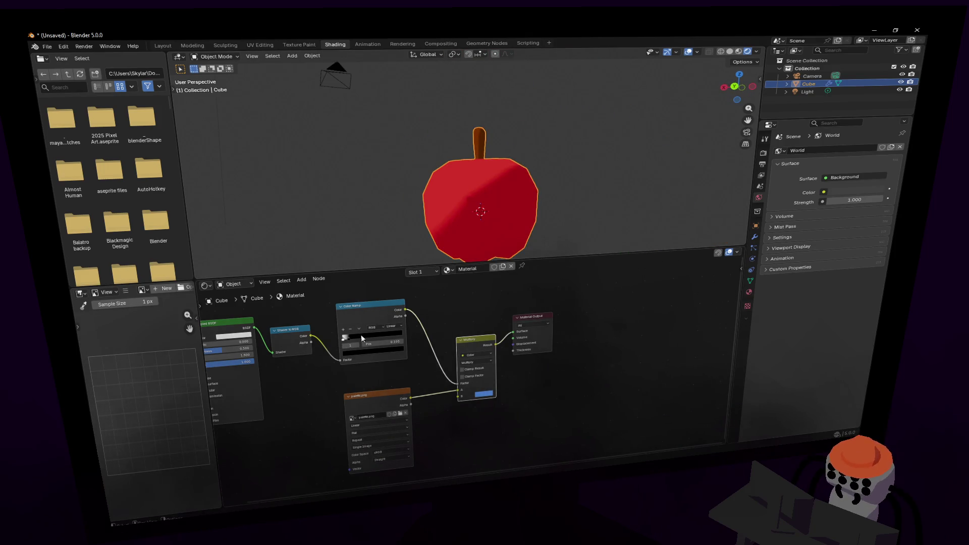